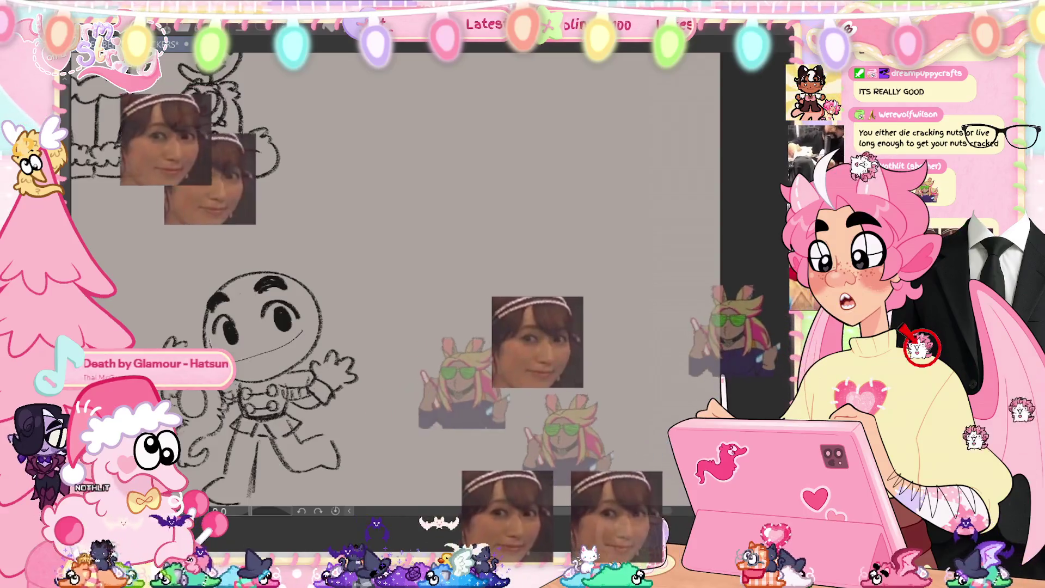
Enlarge and slightly skew the left character's head with a lasso transform.
mouse_move(205, 305)
left_mouse_down()
mouse_move(297, 265)
mouse_move(207, 326)
left_mouse_up()
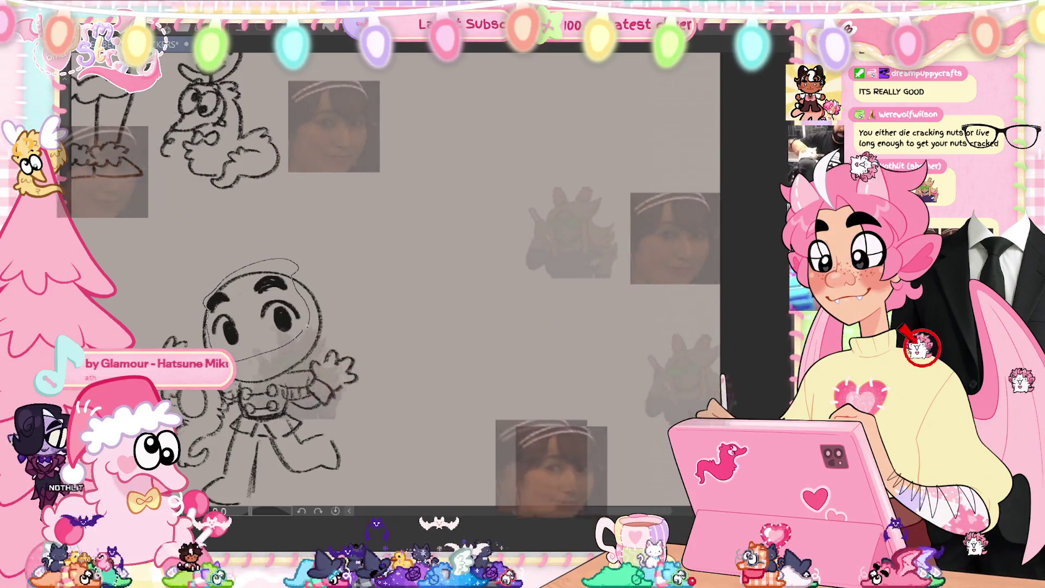
key("ctrl+t")
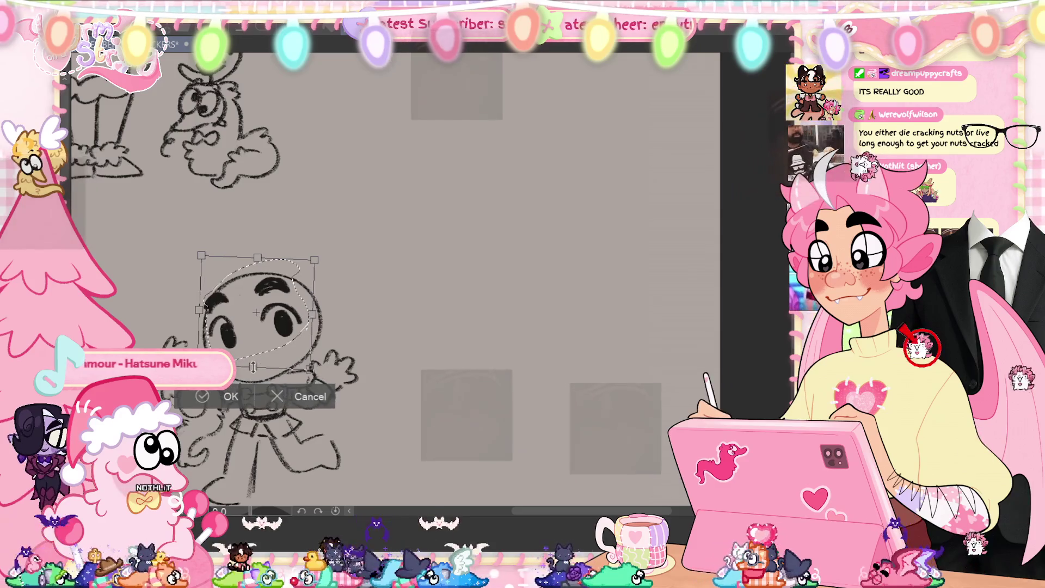
left_click_drag(309, 300, 270, 343)
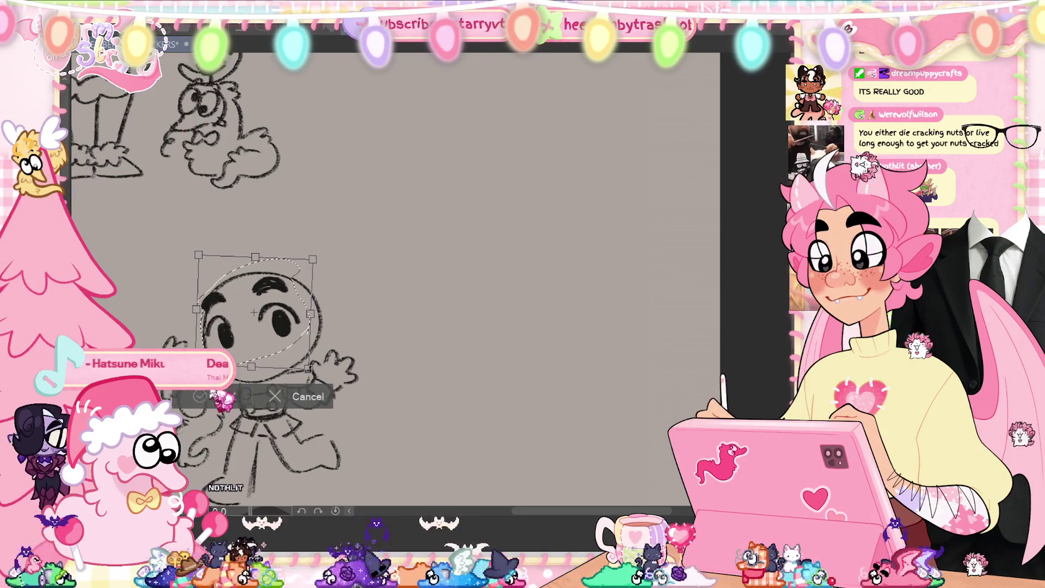
key("Return")
Reshape the character's face with a transform, then dot a freckle on the cheek.
mouse_move(291, 343)
left_mouse_down()
mouse_move(285, 283)
mouse_move(266, 278)
left_mouse_up()
key("ctrl+t")
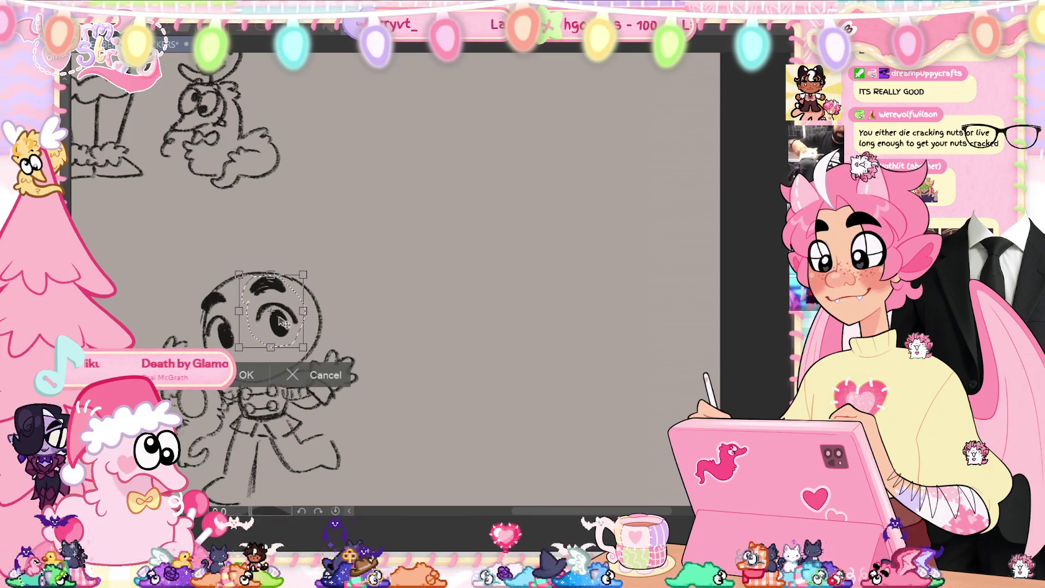
left_click(240, 376)
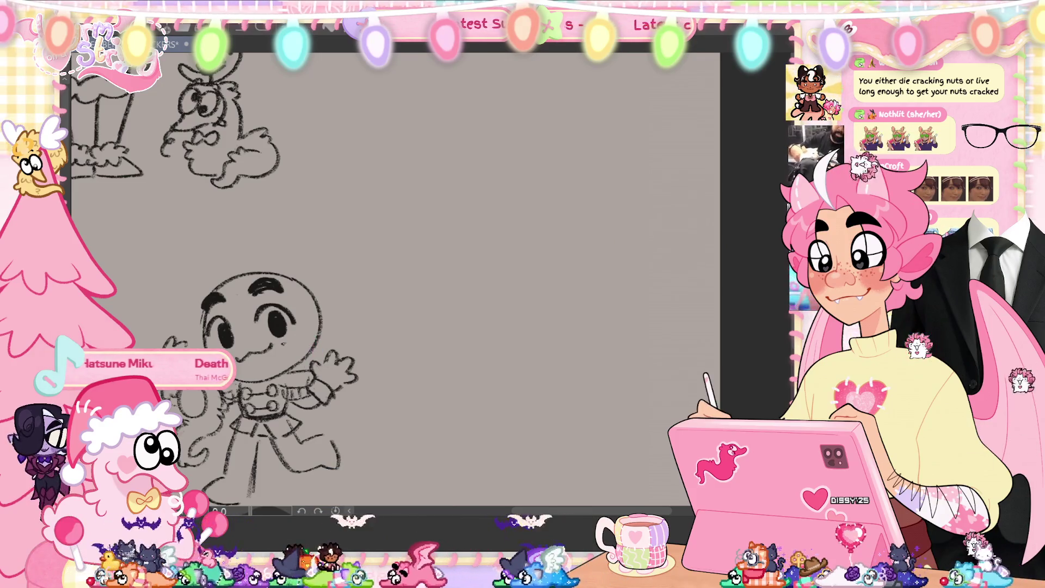
left_click(294, 343)
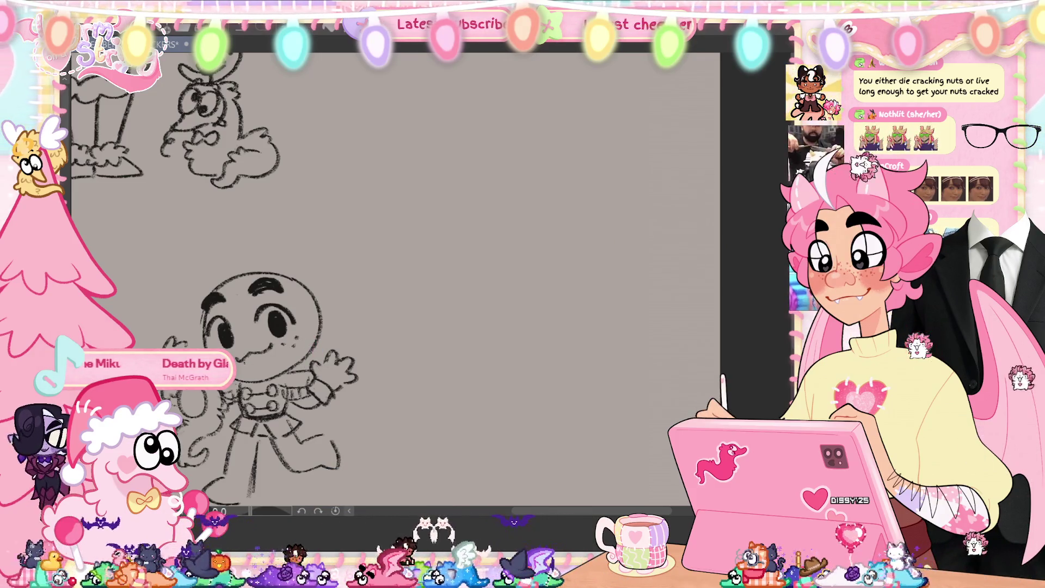
Draw a fanged smile and pointed ear, nudge the head slightly left, and begin a horn.
mouse_move(264, 371)
left_mouse_down()
mouse_move(291, 368)
mouse_move(281, 362)
left_mouse_up()
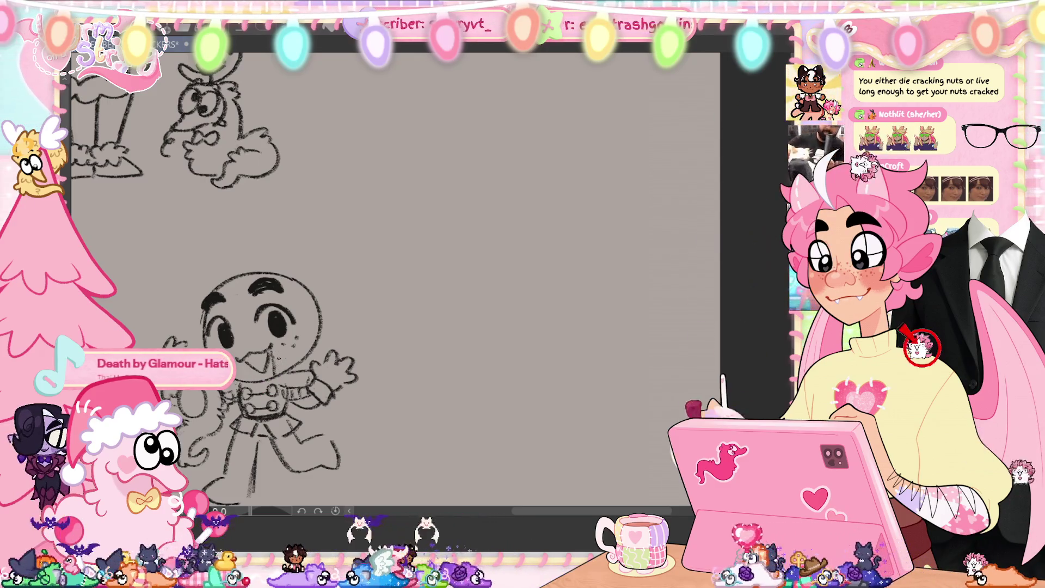
mouse_move(320, 305)
left_mouse_down()
mouse_move(330, 343)
mouse_move(357, 334)
mouse_move(240, 382)
left_mouse_up()
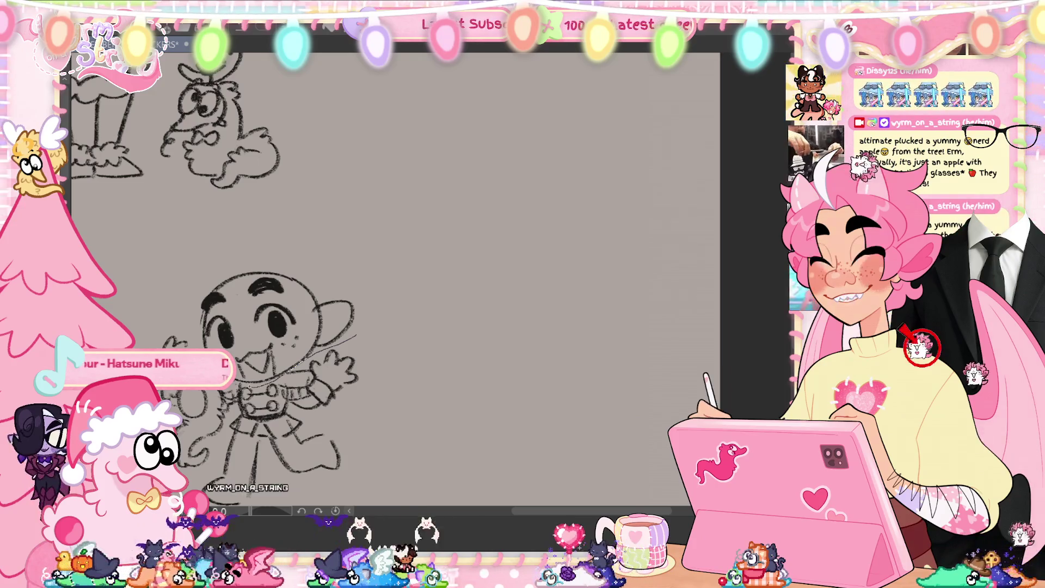
left_click_drag(191, 327, 376, 316)
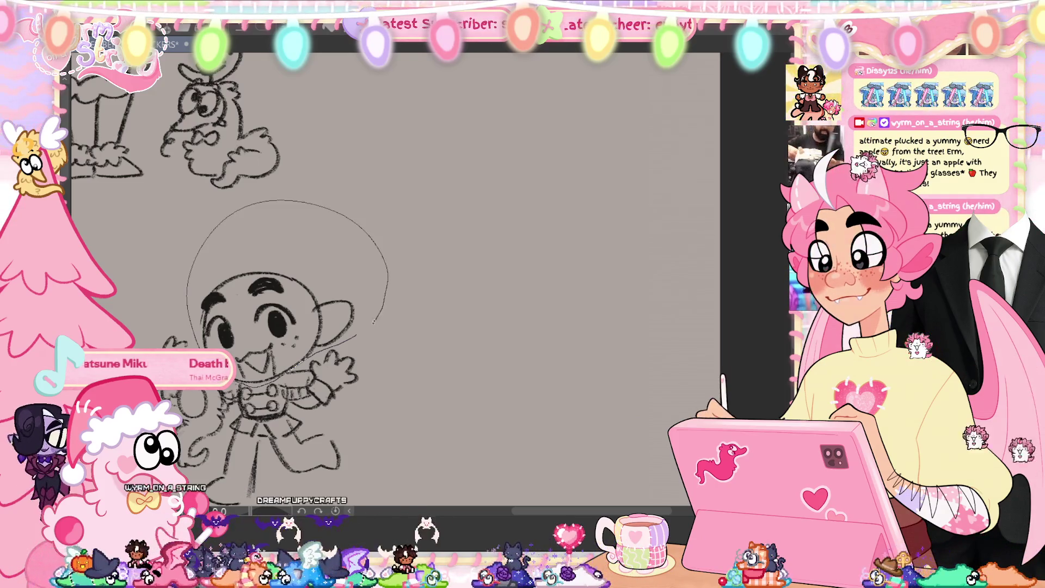
key("ctrl+t")
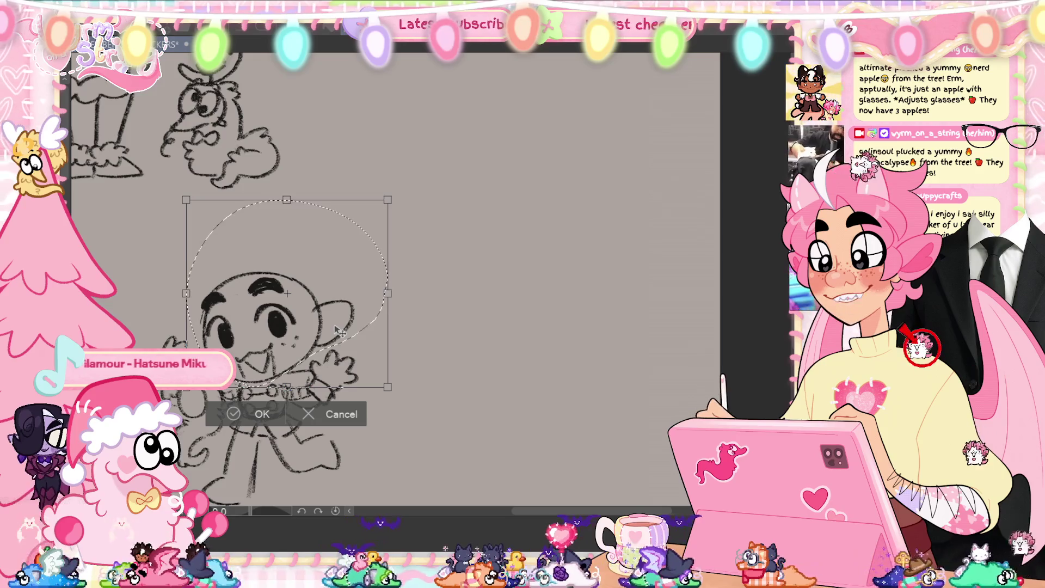
left_click_drag(337, 333, 334, 337)
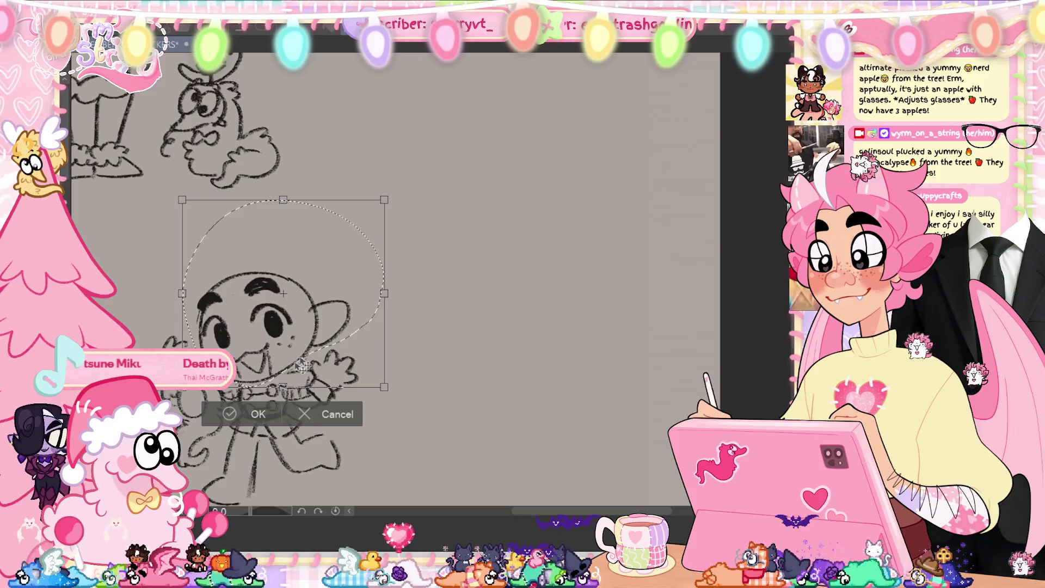
key("Return")
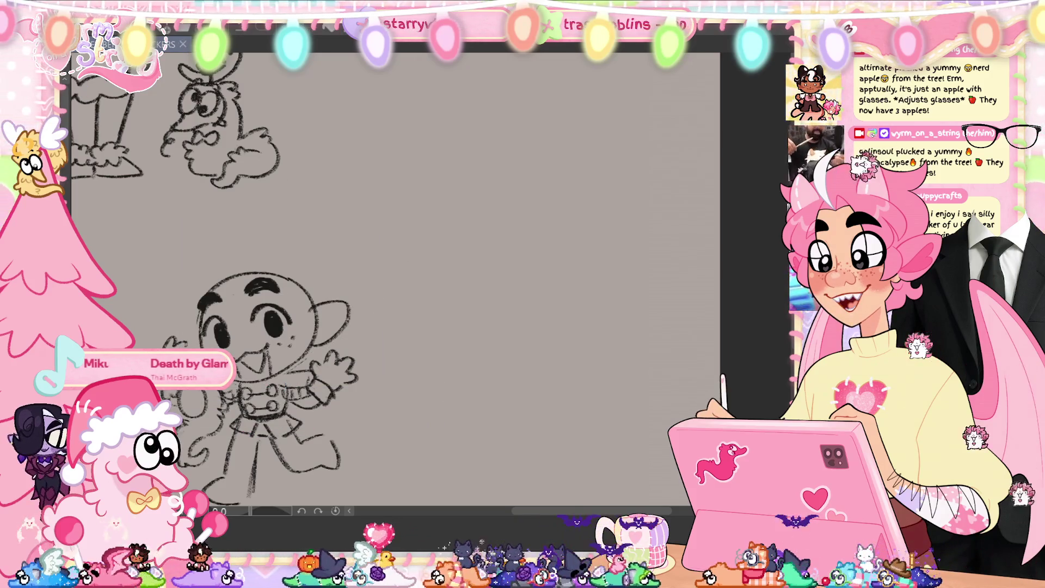
left_click_drag(197, 268, 229, 277)
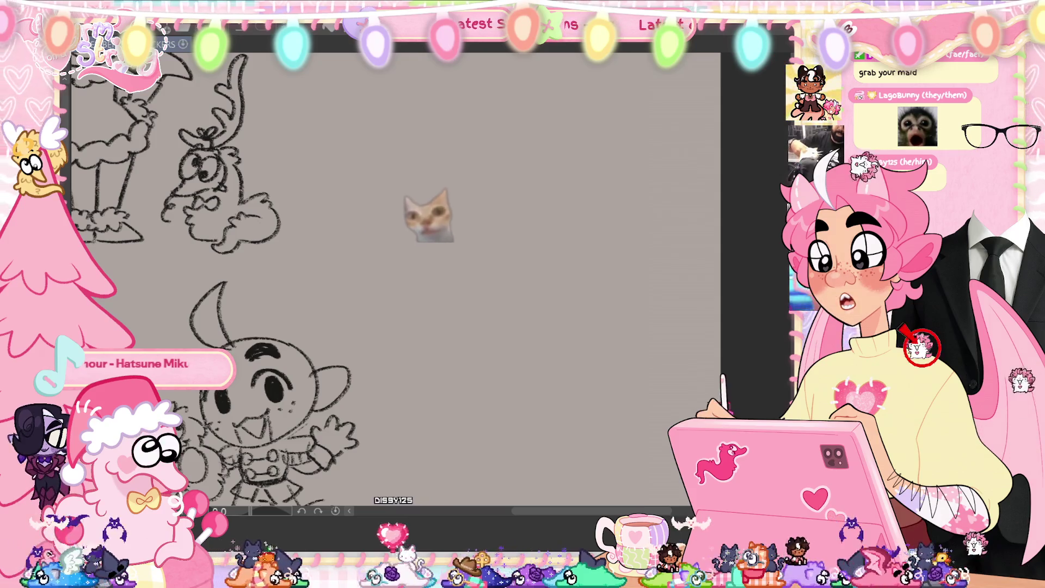
Pan the canvas and put the whole horned character drawing into a transform.
left_click_drag(576, 400, 644, 269)
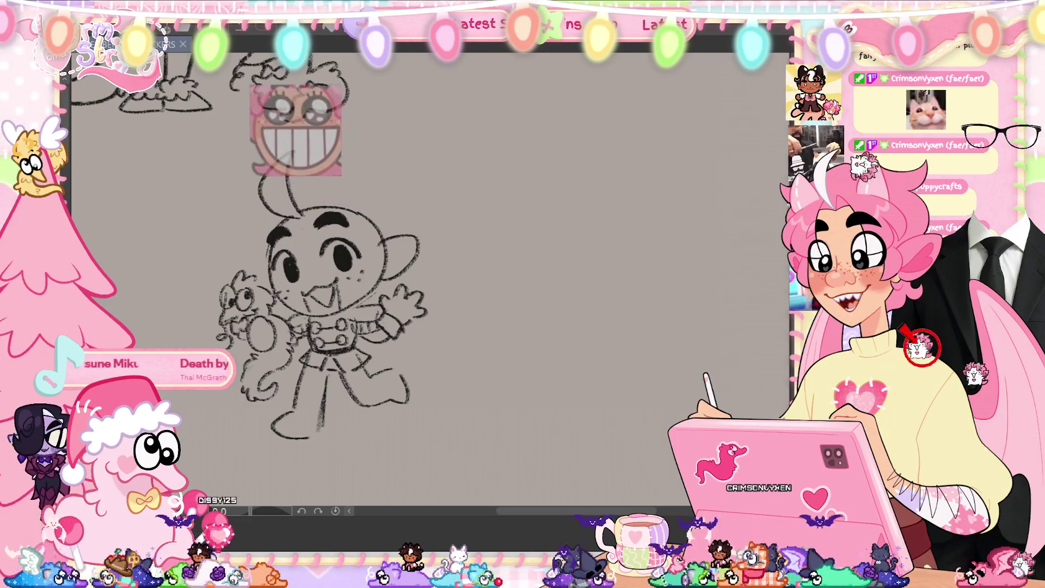
key("ctrl+t")
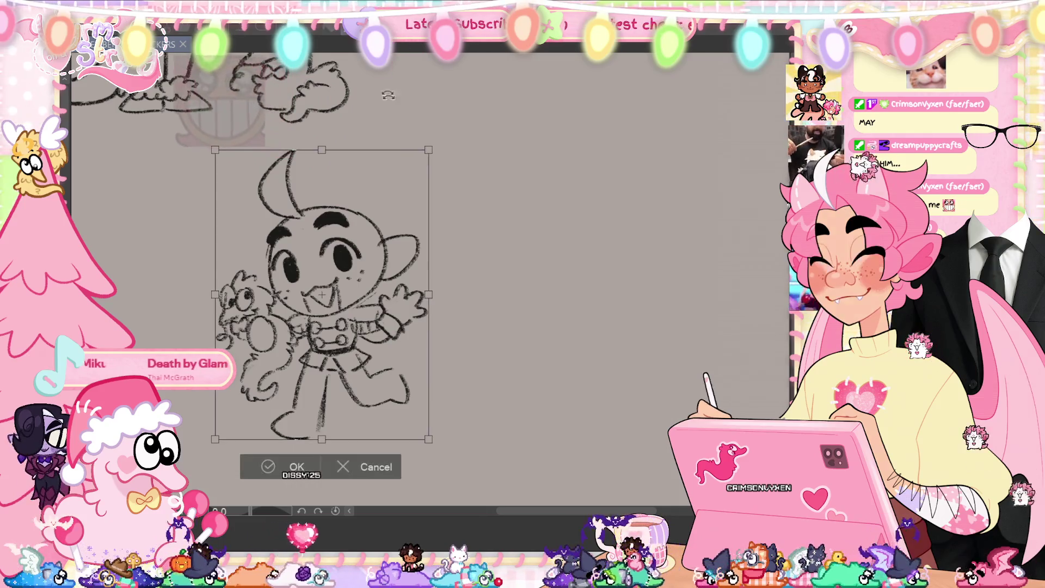
Move the horned character up and left, then sketch a head circle for a second character.
left_click_drag(341, 357, 272, 348)
left_click(223, 458)
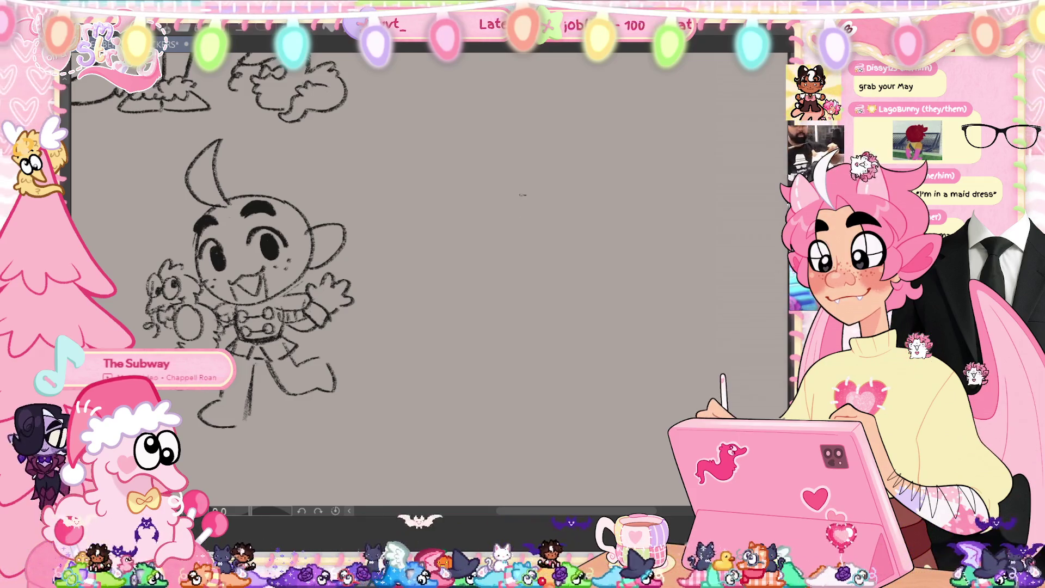
mouse_move(615, 217)
left_mouse_down()
mouse_move(525, 194)
mouse_move(484, 201)
mouse_move(544, 185)
mouse_move(555, 291)
left_mouse_up()
Redraw the lopsided head circle and rough in a small loop and foot beneath it.
key("ctrl+z")
key("ctrl+z")
left_click_drag(601, 250, 582, 279)
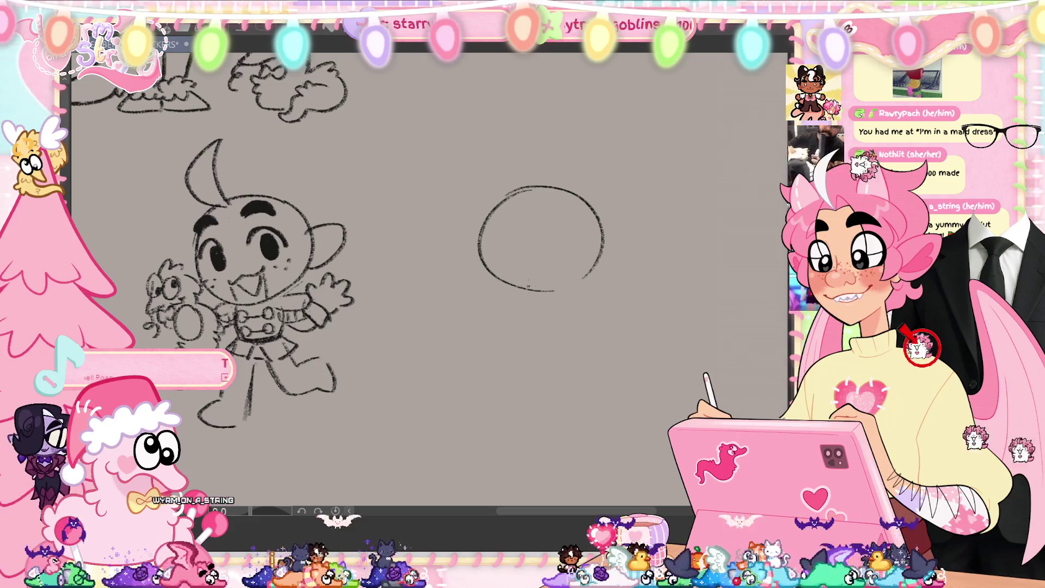
mouse_move(487, 303)
left_mouse_down()
mouse_move(490, 331)
mouse_move(488, 303)
left_mouse_up()
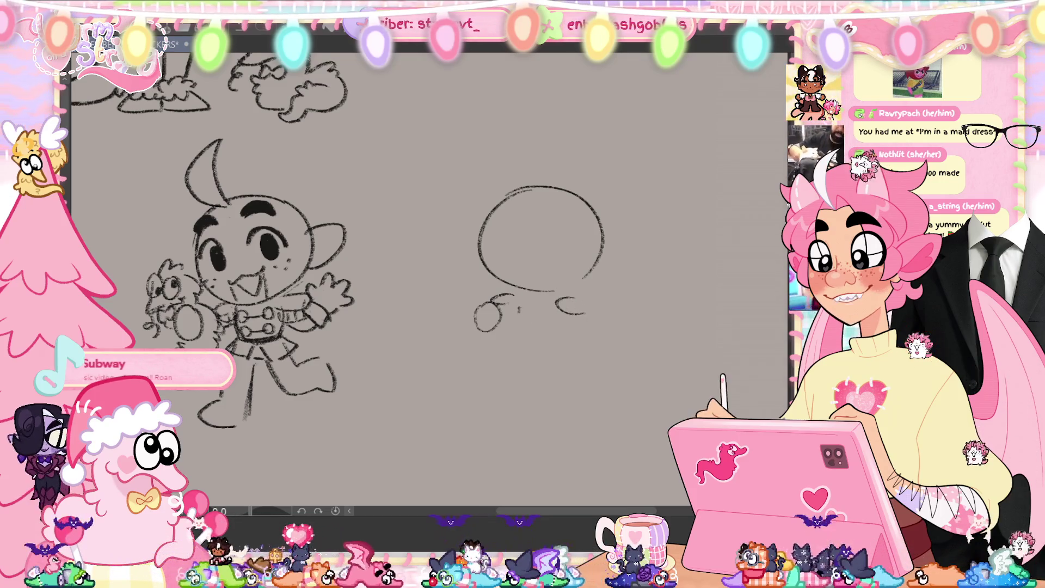
left_click_drag(533, 333, 555, 330)
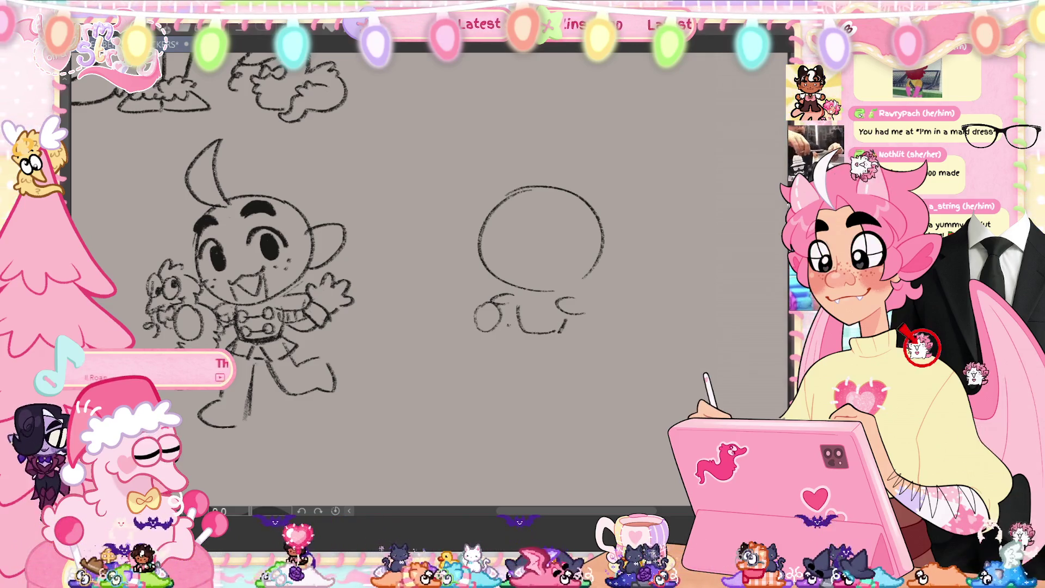
left_click_drag(493, 329, 509, 330)
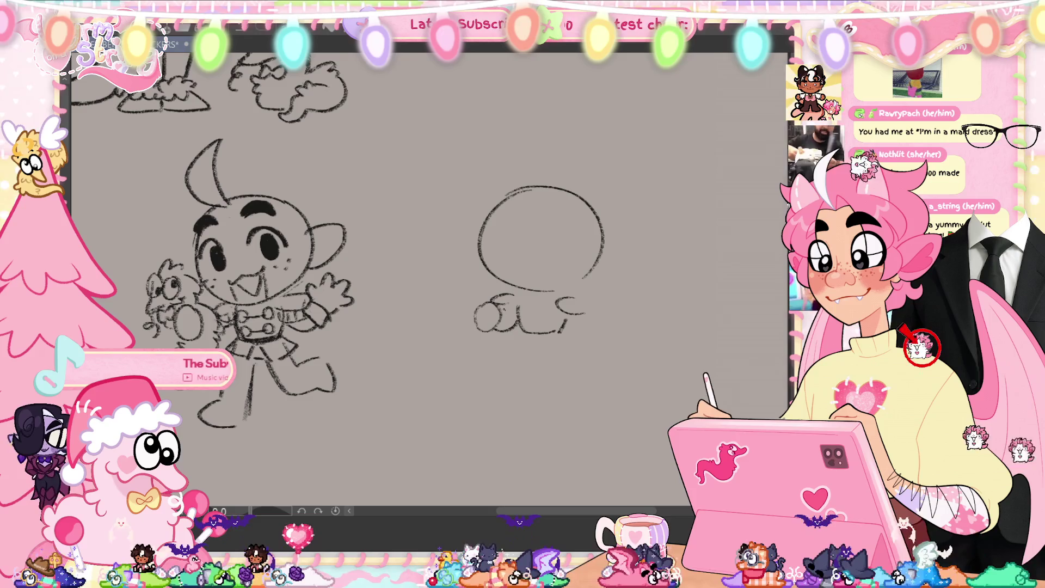
key("ctrl+z")
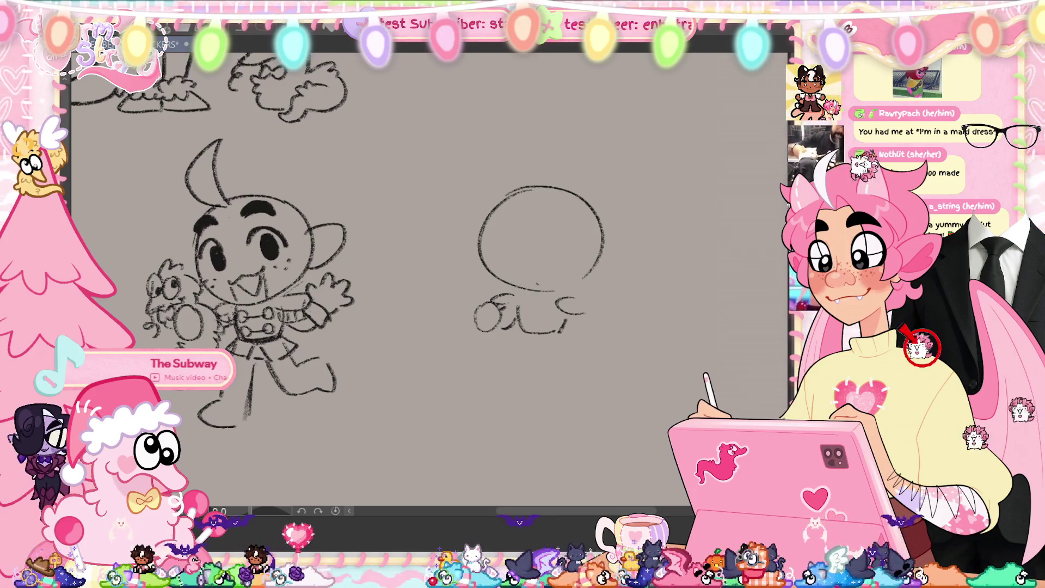
Redo the loop's top, add small hearts on the right figure's body and a faint line above.
left_click_drag(502, 306, 523, 302)
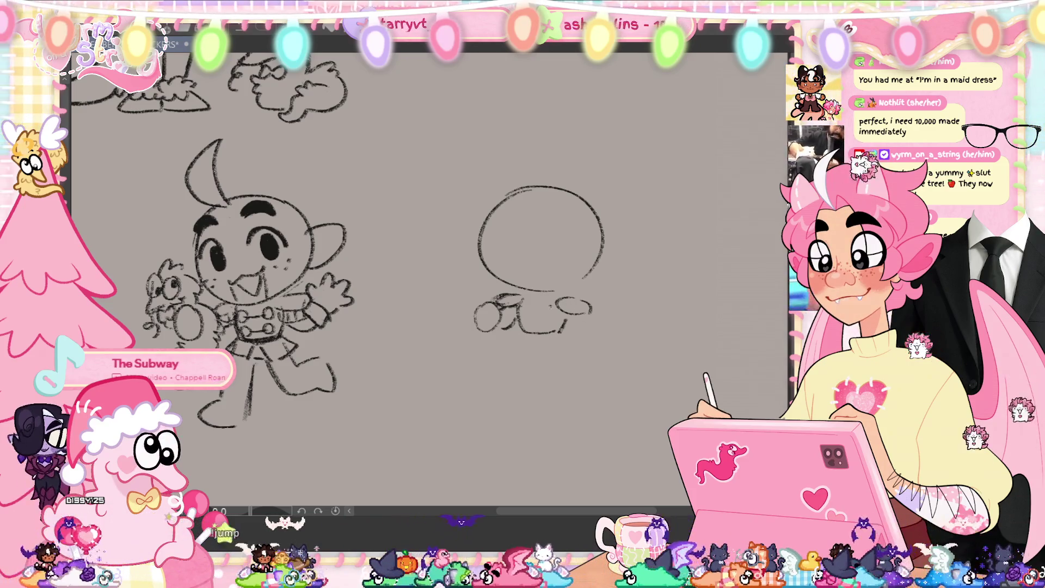
mouse_move(516, 302)
left_mouse_down()
mouse_move(529, 318)
mouse_move(549, 315)
left_mouse_up()
key("ctrl+z")
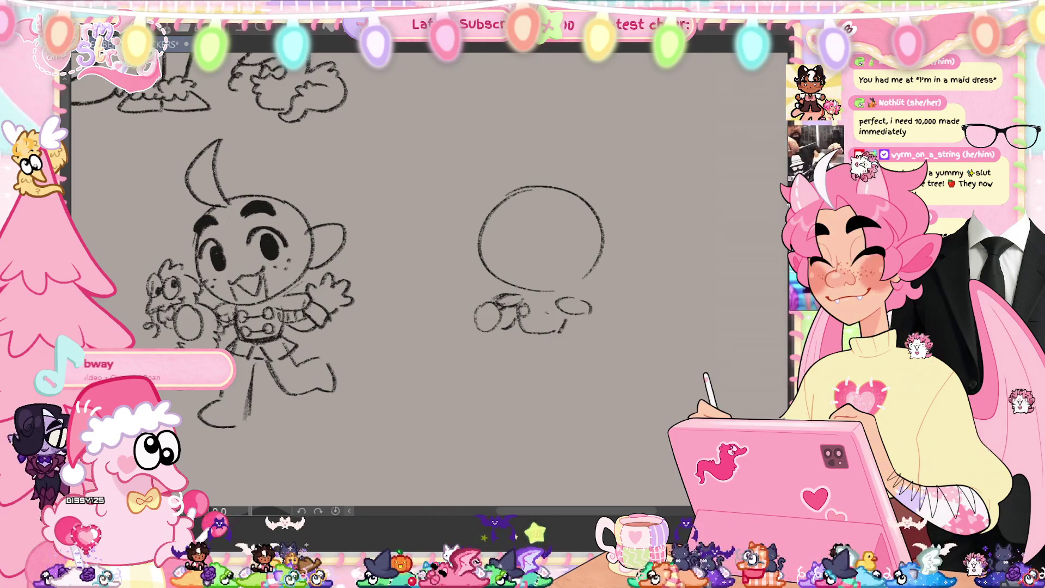
mouse_move(520, 305)
left_mouse_down()
mouse_move(547, 314)
mouse_move(553, 330)
mouse_move(529, 331)
left_mouse_up()
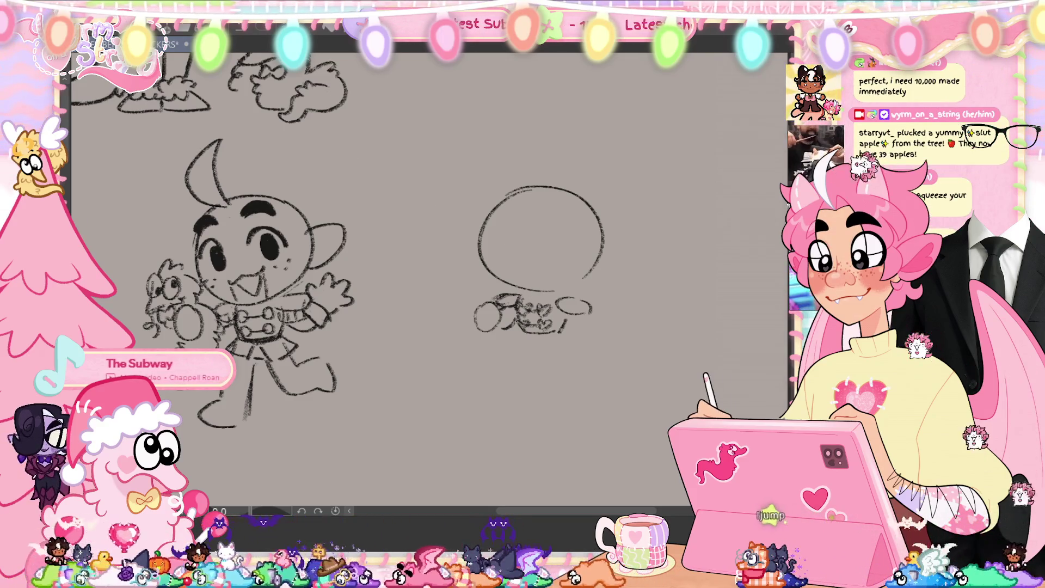
left_click_drag(593, 286, 547, 298)
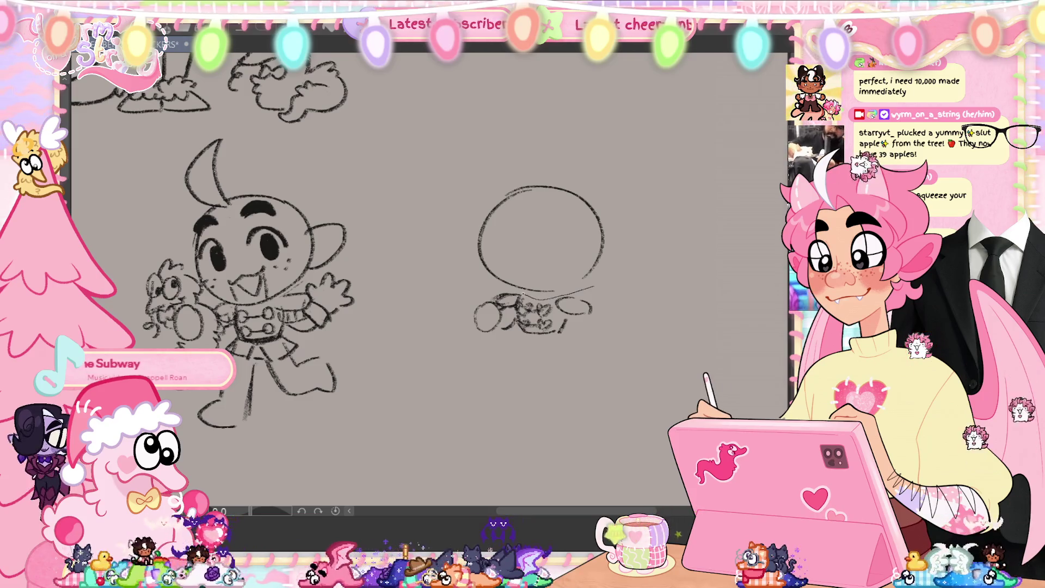
mouse_move(473, 281)
left_mouse_down()
mouse_move(492, 164)
mouse_move(595, 275)
left_mouse_up()
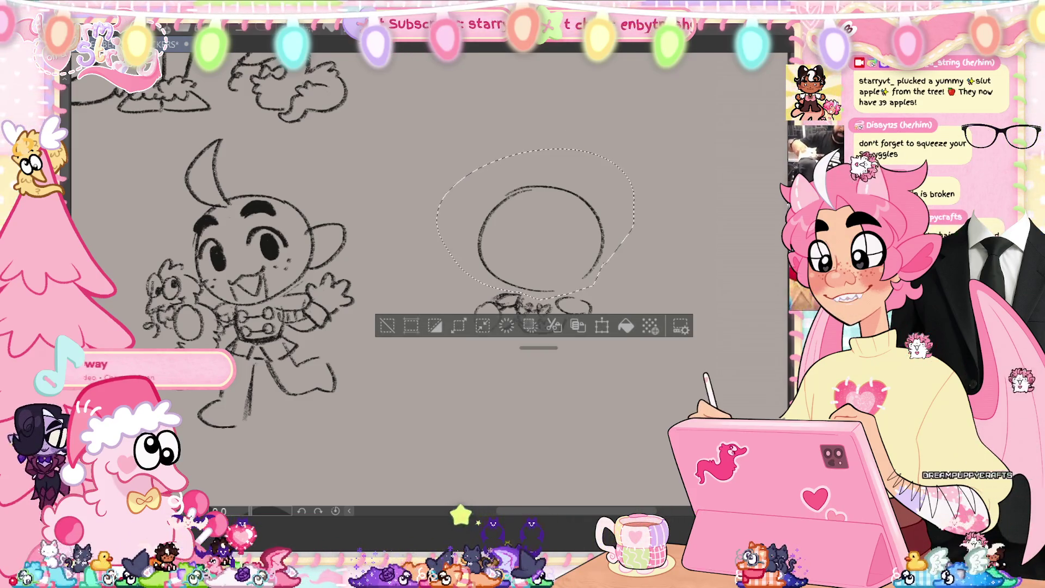
Shrink the right figure's head circle with a transform and clear the selection.
key("ctrl+t")
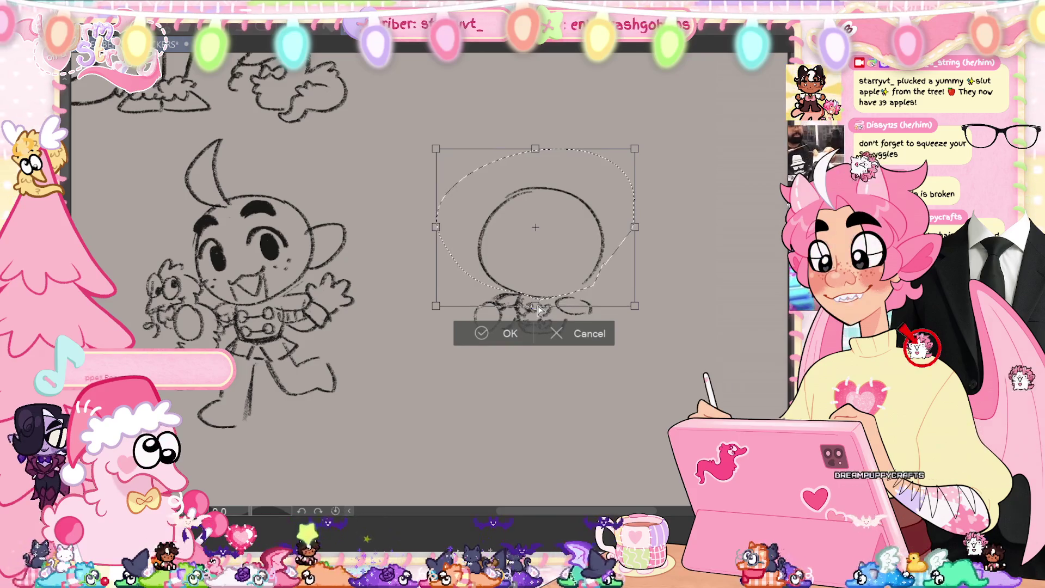
left_click(496, 334)
key("ctrl+d")
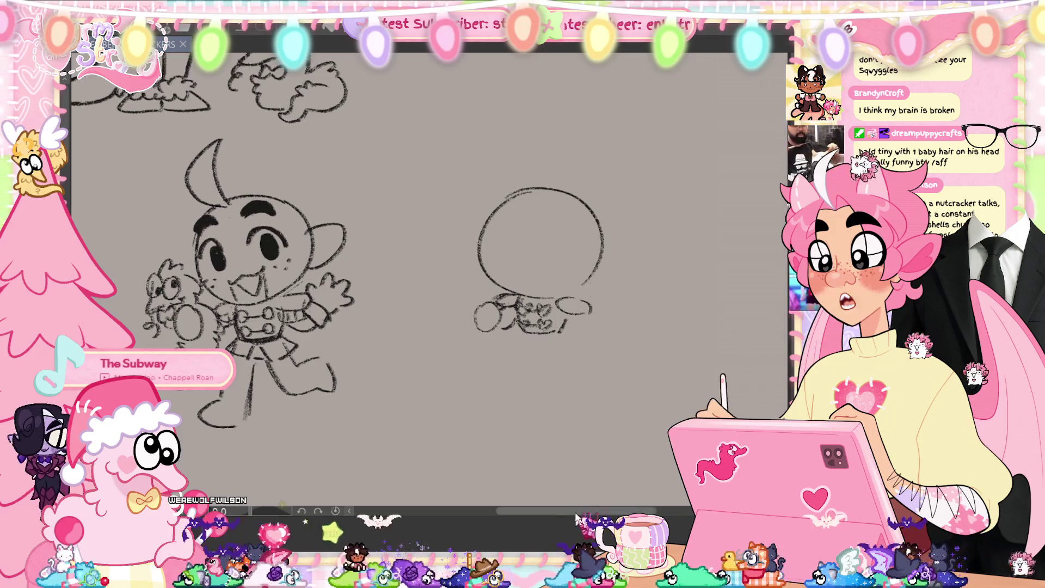
left_click_drag(572, 519, 560, 511)
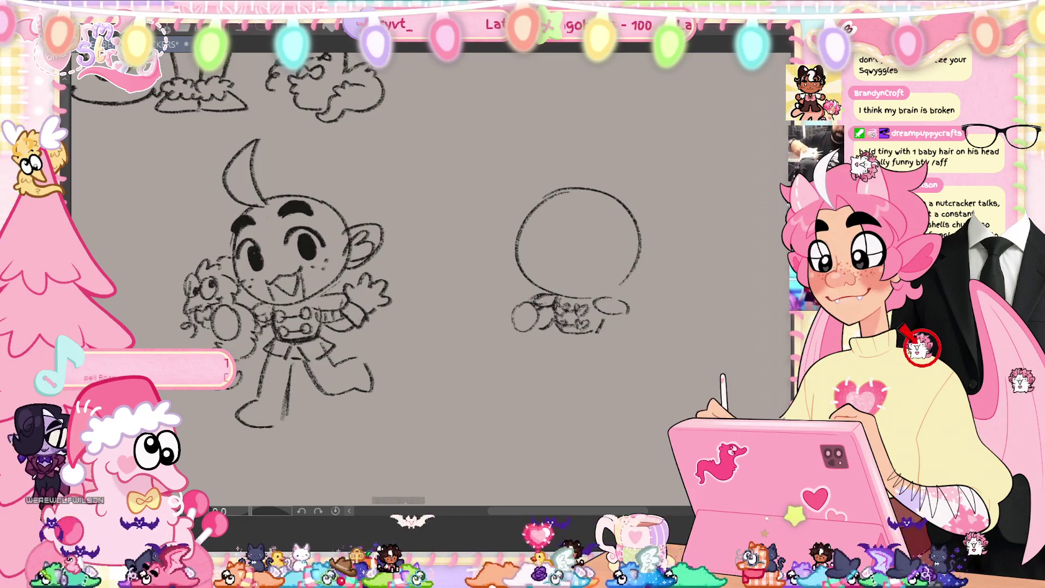
Draw a second horn arc on the left character, save, and undo a stray stroke under the body.
left_click_drag(288, 190, 318, 192)
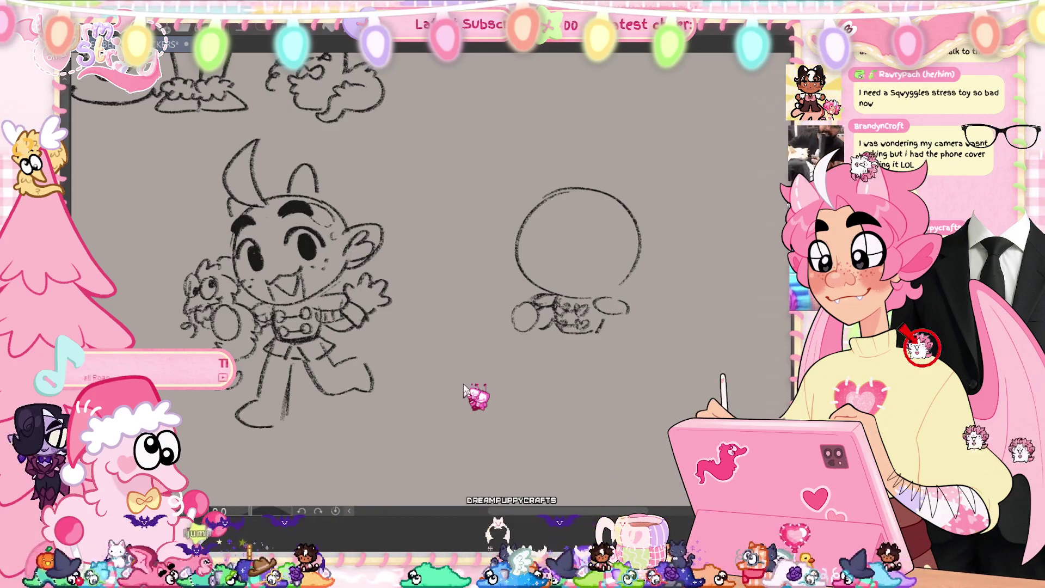
key("ctrl+s")
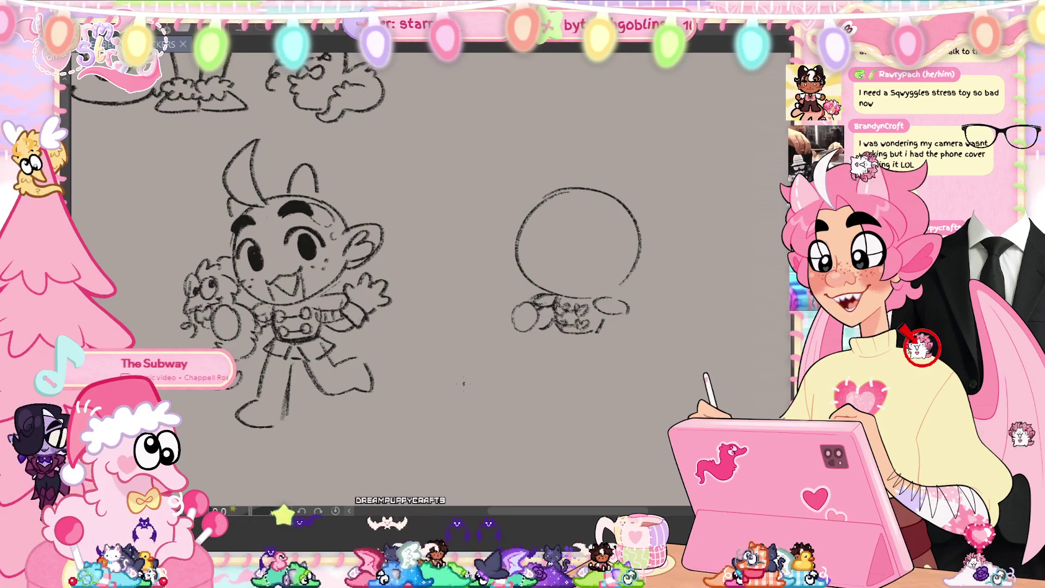
left_click_drag(595, 512, 614, 511)
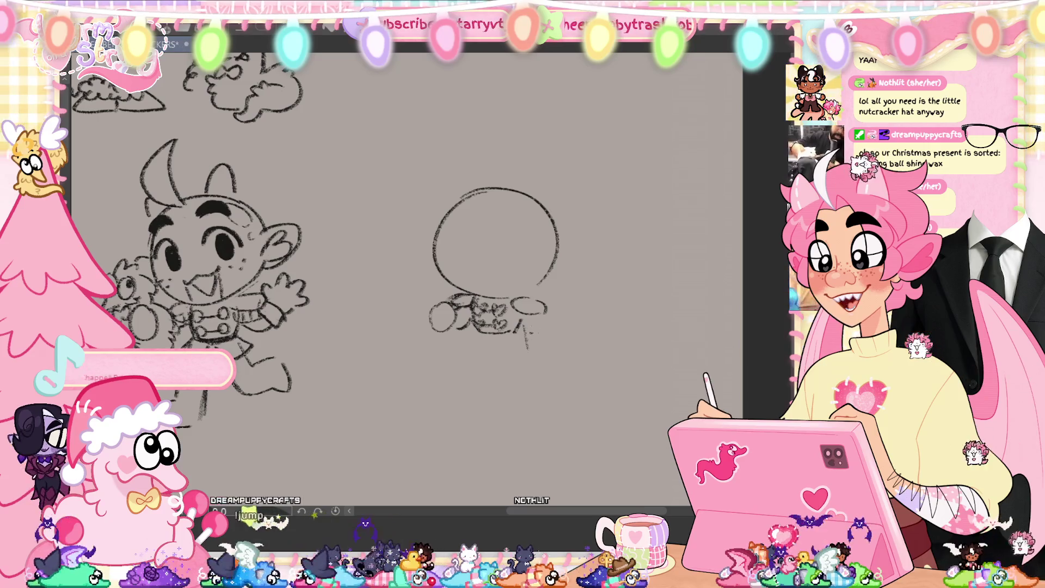
key("ctrl+z")
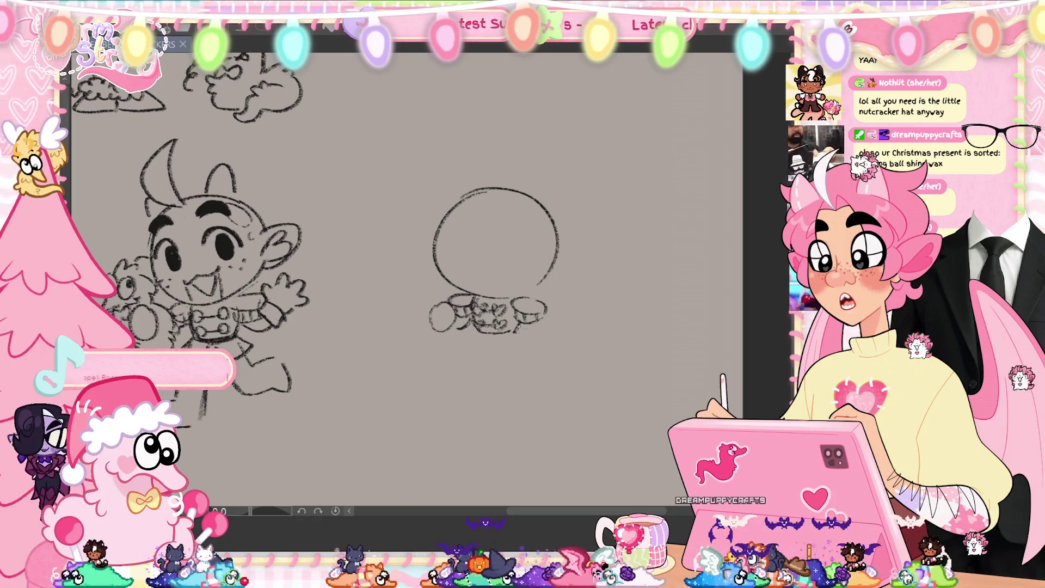
Pen a vertical leg under the right figure's body ending in a small foot, then save.
left_click_drag(519, 326, 522, 347)
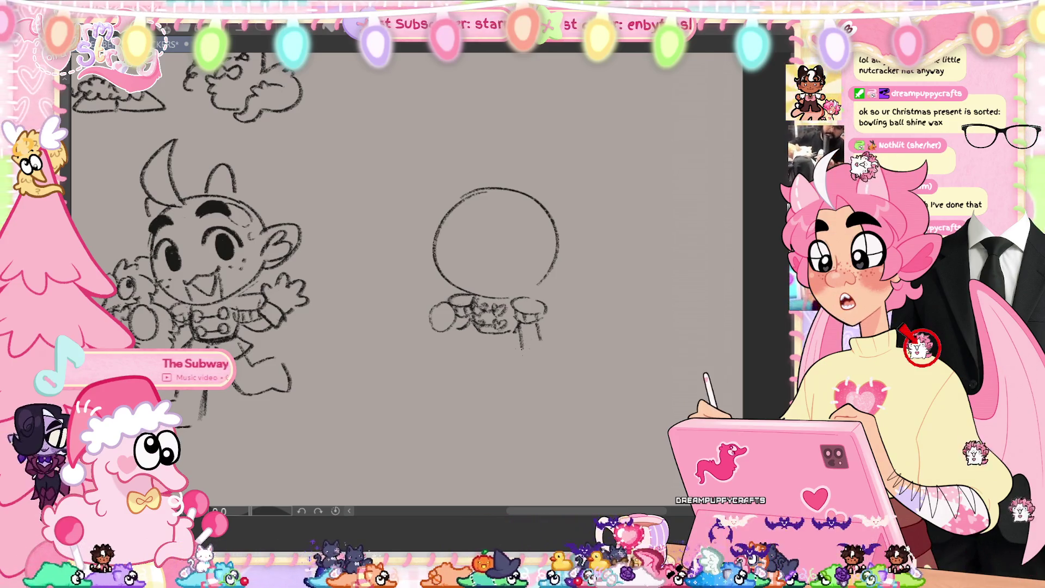
left_click_drag(521, 348, 541, 362)
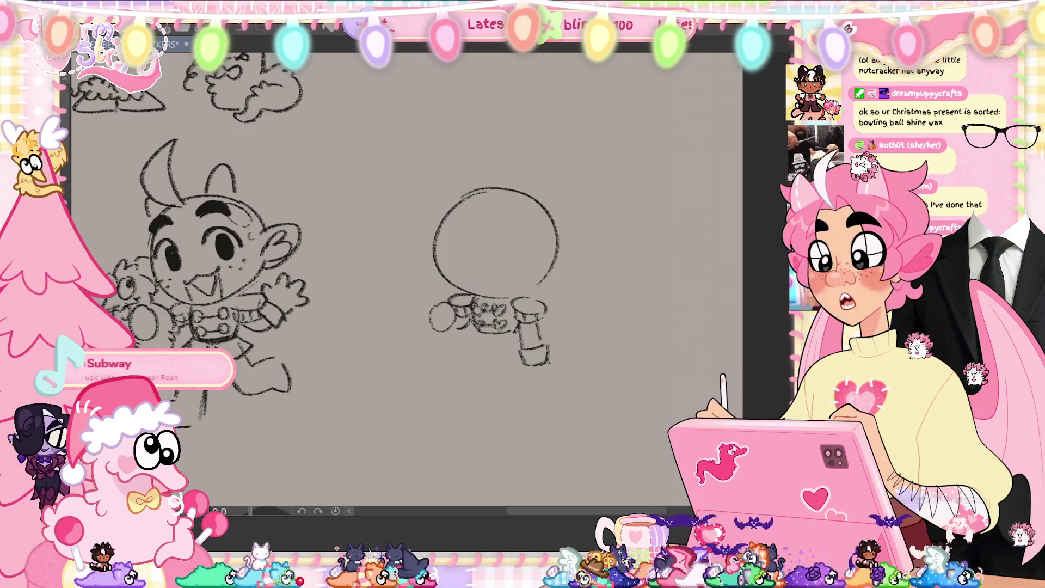
key("ctrl+s")
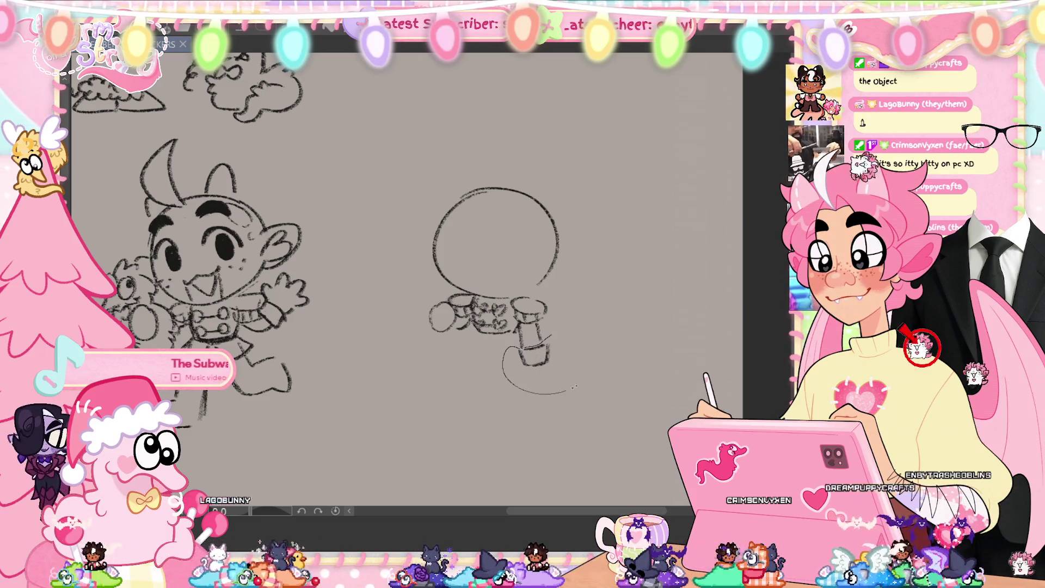
Transform the right figure's leg, deselect it, and sketch a second leg under the body.
left_click_drag(560, 392, 552, 291)
key("ctrl+t")
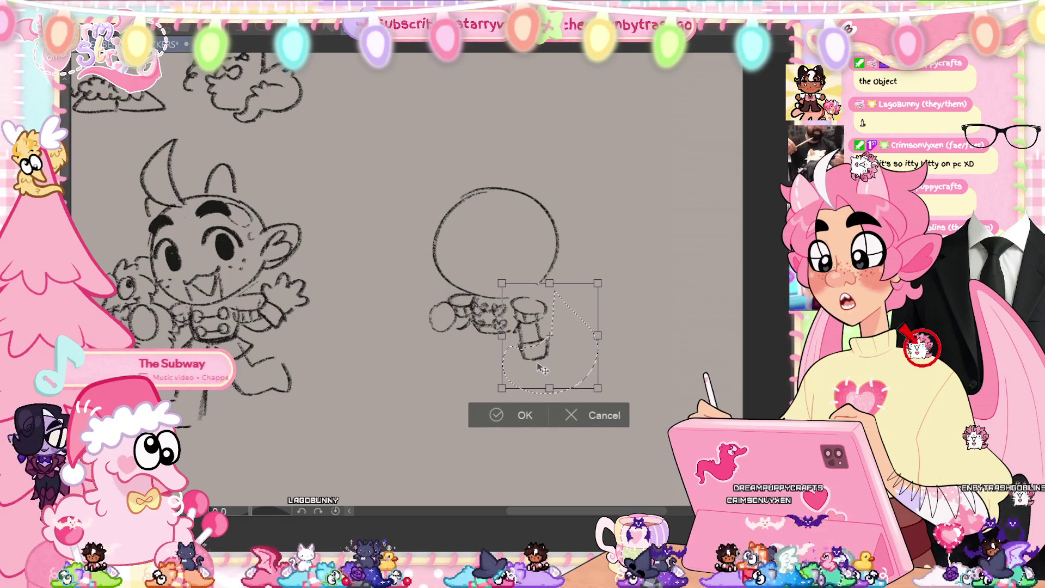
left_click(496, 415)
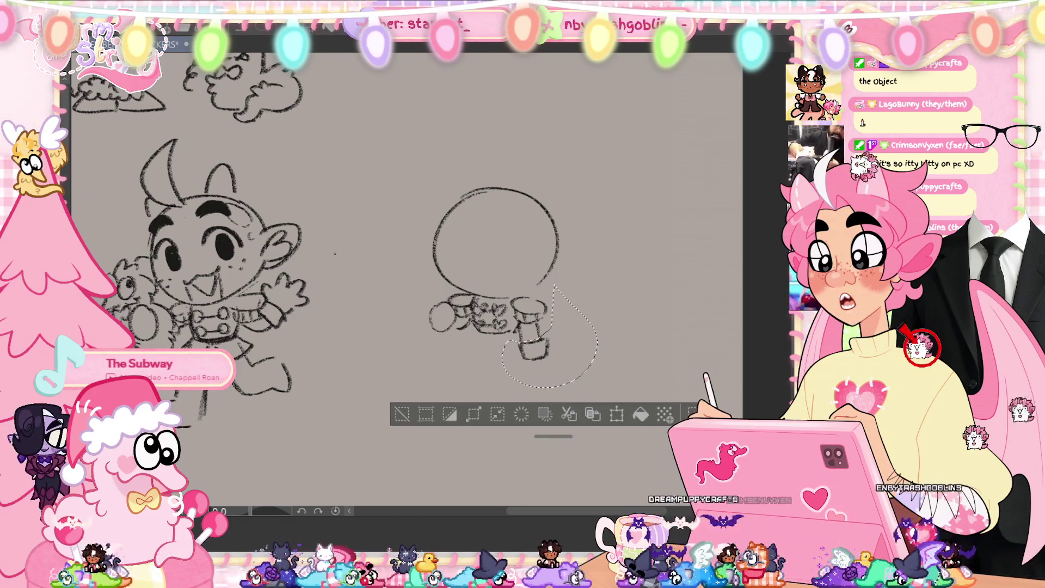
key("ctrl+d")
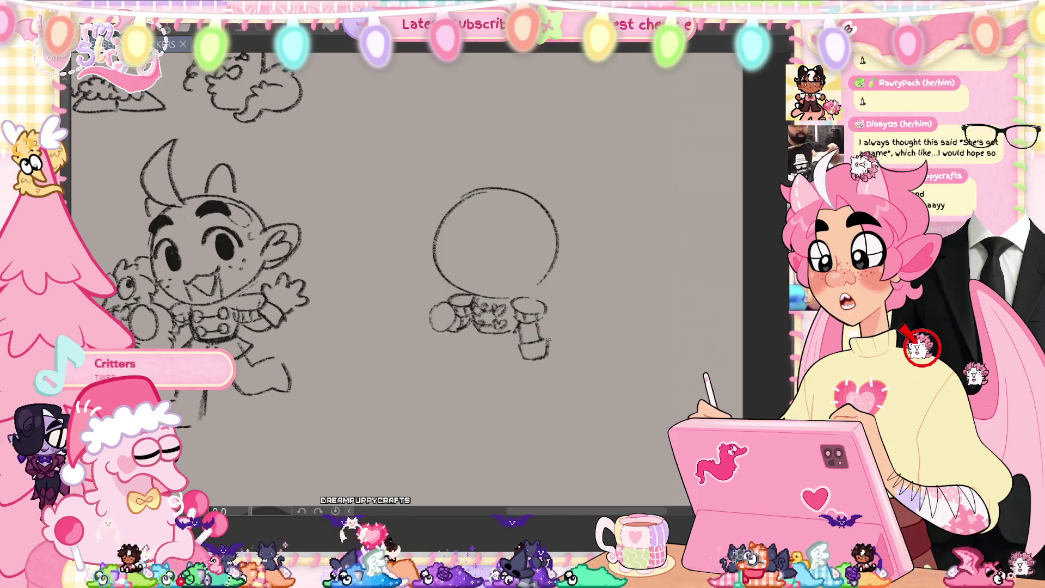
mouse_move(471, 339)
left_mouse_down()
mouse_move(488, 351)
mouse_move(508, 340)
left_mouse_up()
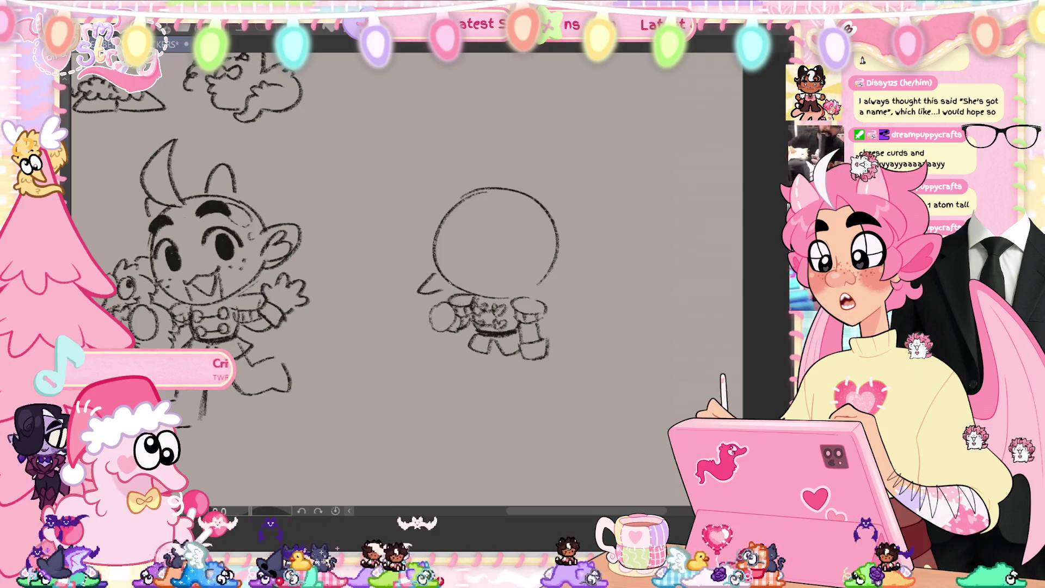
Sketch a small chicken-like creature left of the head, redraw its inner stroke, and save.
mouse_move(435, 268)
left_mouse_down()
mouse_move(441, 285)
mouse_move(451, 283)
left_mouse_up()
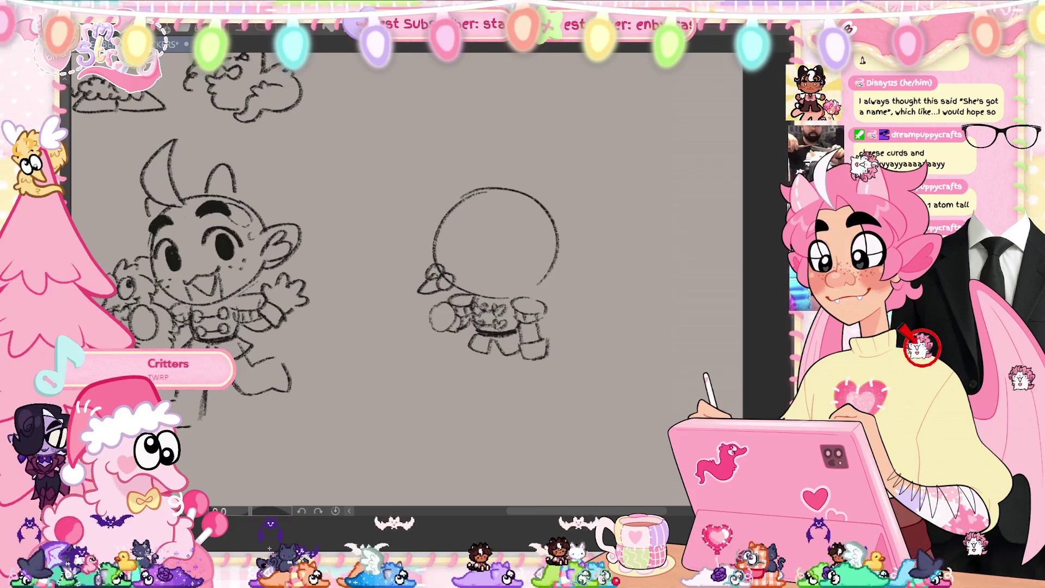
key("ctrl+z")
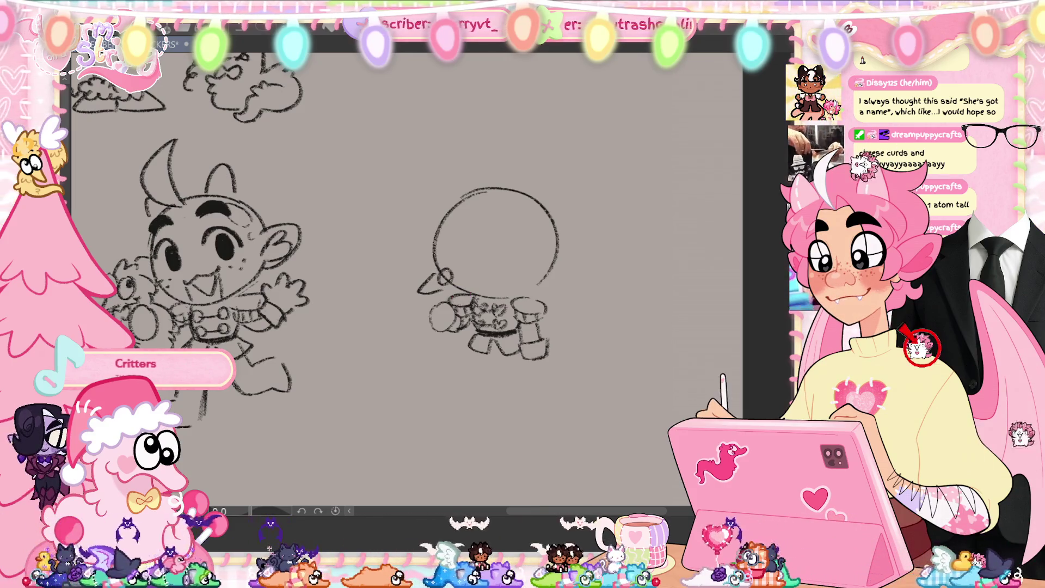
left_click_drag(435, 267, 448, 280)
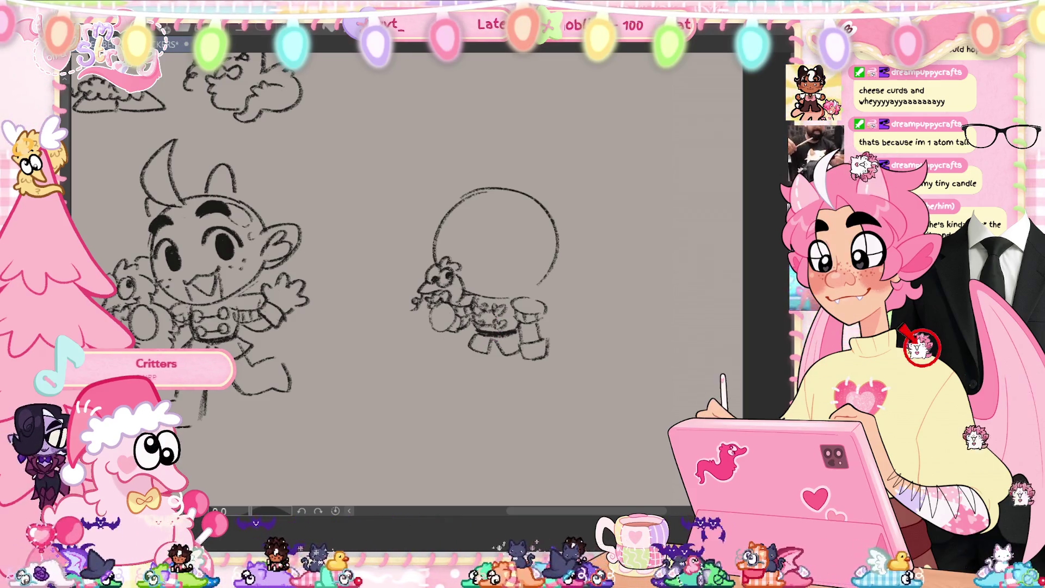
key("ctrl+s")
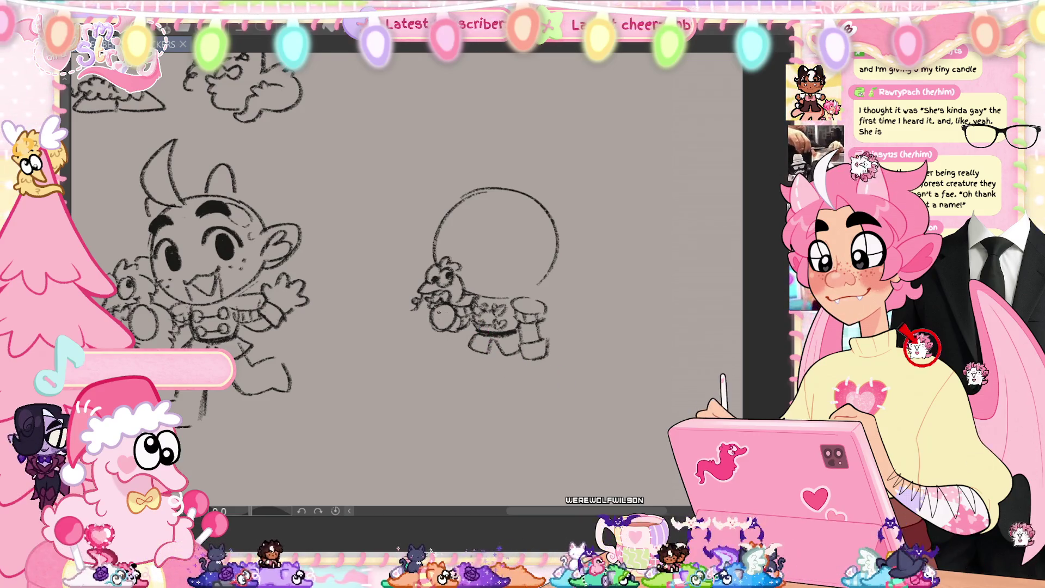
Sketch the long blade hanging beneath the chicken, then begin an ear on the head's right side.
left_click_drag(429, 325, 440, 337)
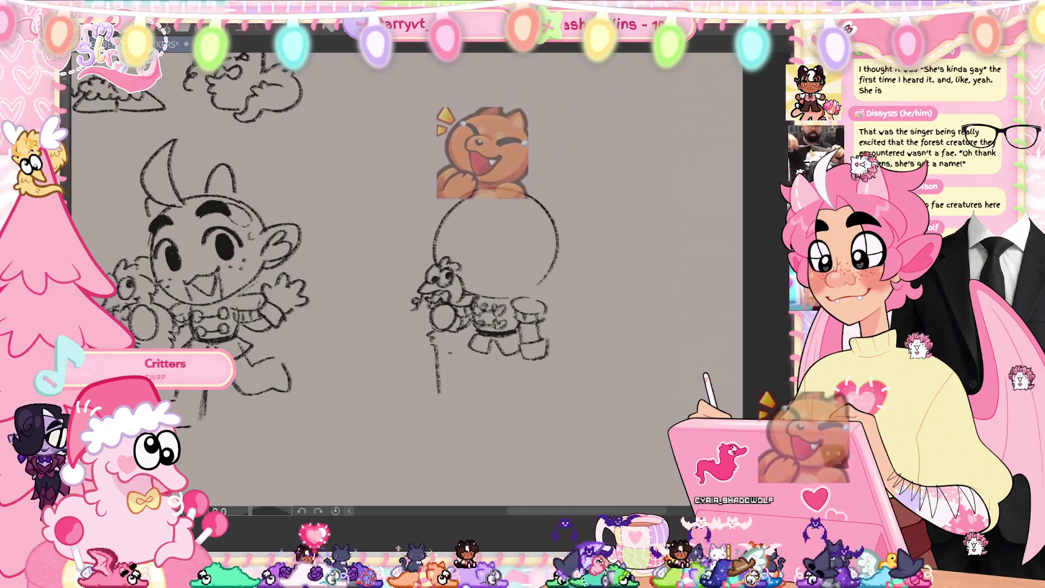
left_click_drag(435, 349, 442, 402)
key("ctrl+z")
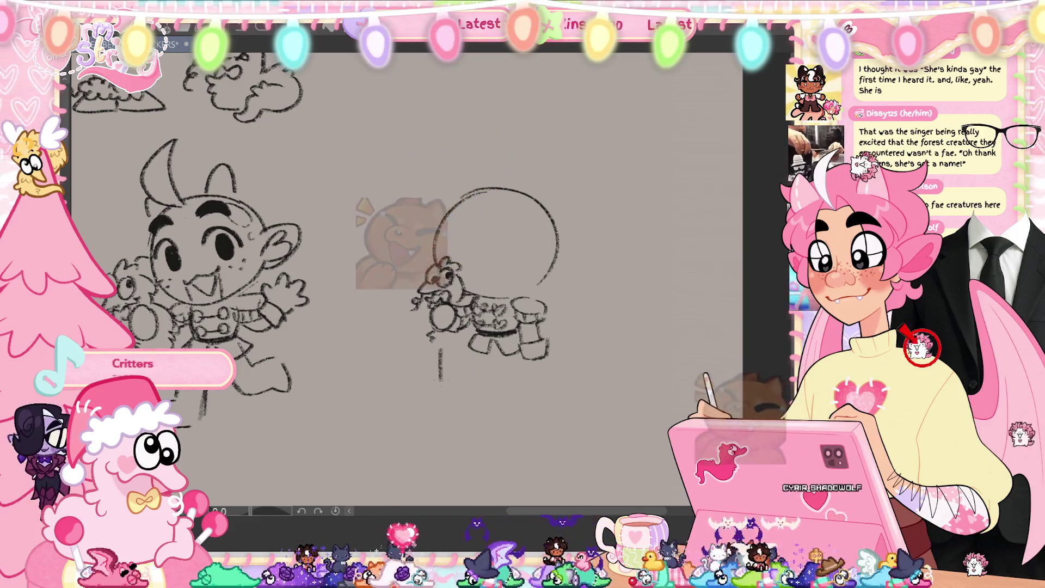
mouse_move(440, 351)
left_mouse_down()
mouse_move(444, 397)
mouse_move(460, 400)
left_mouse_up()
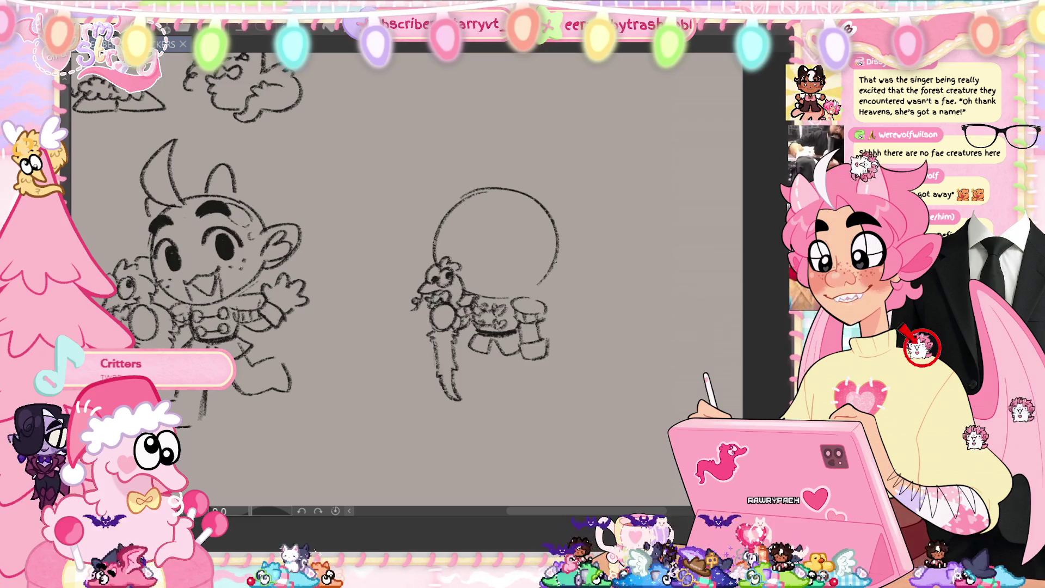
left_click_drag(558, 255, 538, 287)
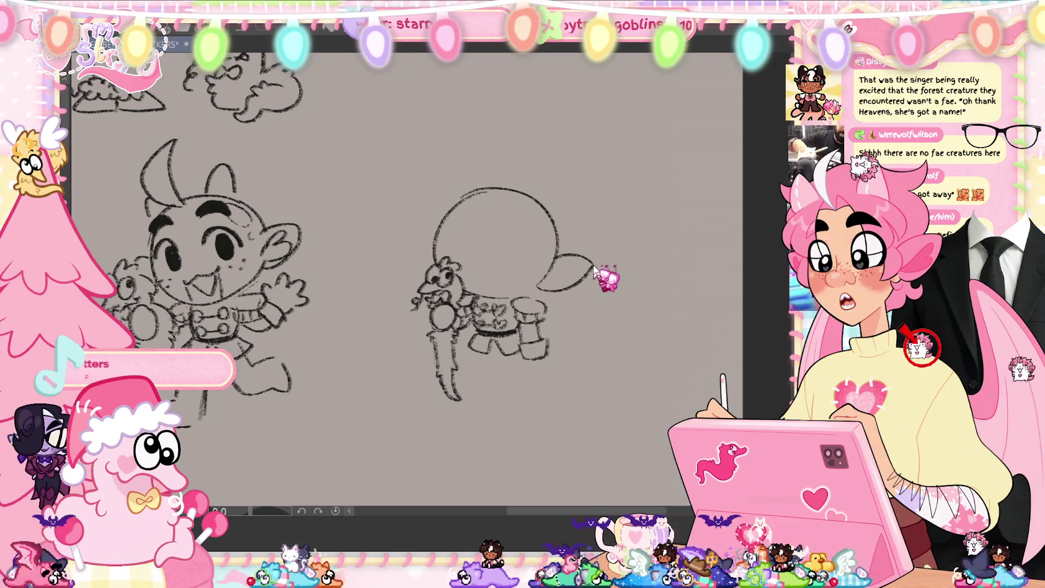
Redo the right ear beside the head circle, add its inner curve, and save.
key("ctrl+z")
mouse_move(547, 252)
left_mouse_down()
mouse_move(556, 290)
mouse_move(601, 258)
mouse_move(539, 286)
left_mouse_up()
key("ctrl+z")
key("ctrl+z")
key("ctrl+z")
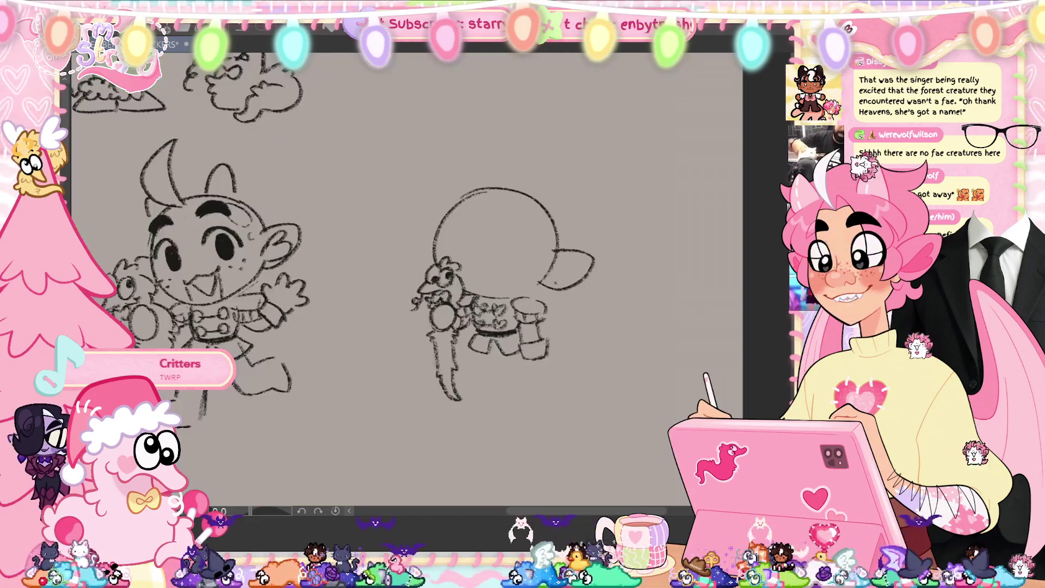
left_click_drag(573, 260, 564, 277)
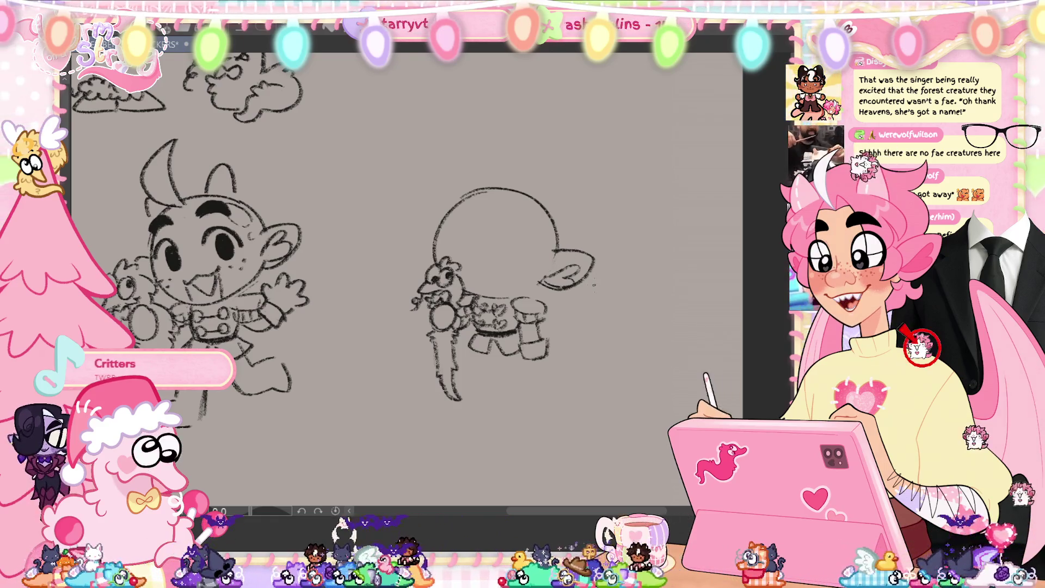
key("ctrl+s")
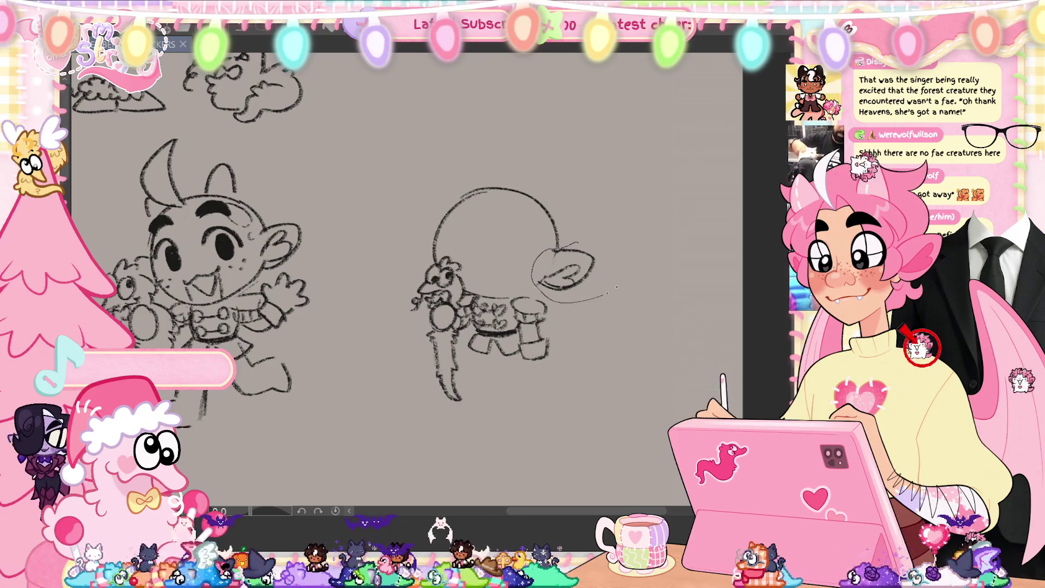
Tilt the ear slightly counter-clockwise with a lasso transform, then save the sketch.
left_click_drag(598, 294, 596, 297)
key("ctrl+t")
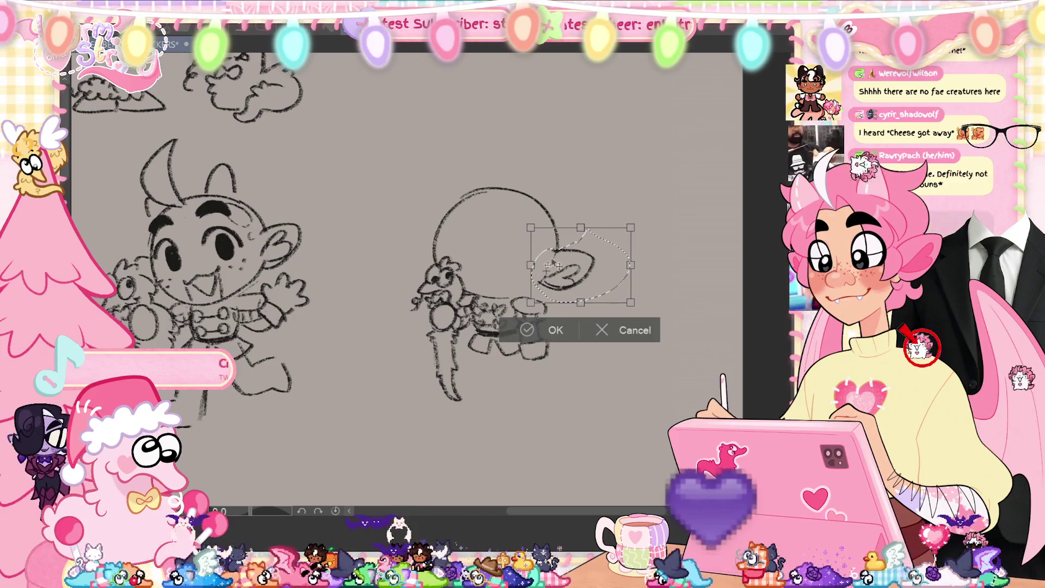
left_click_drag(518, 317, 533, 336)
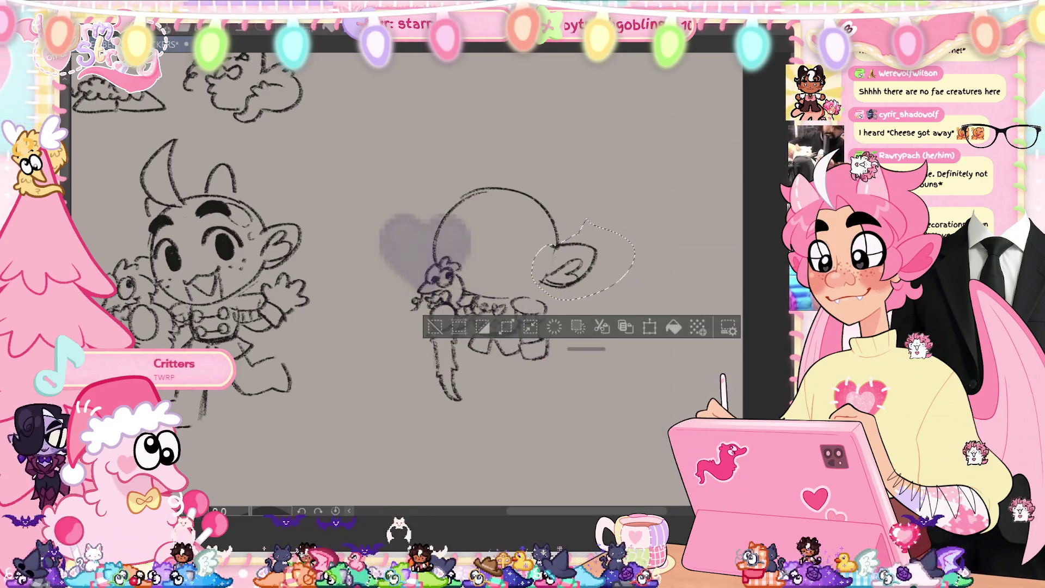
left_click(533, 335)
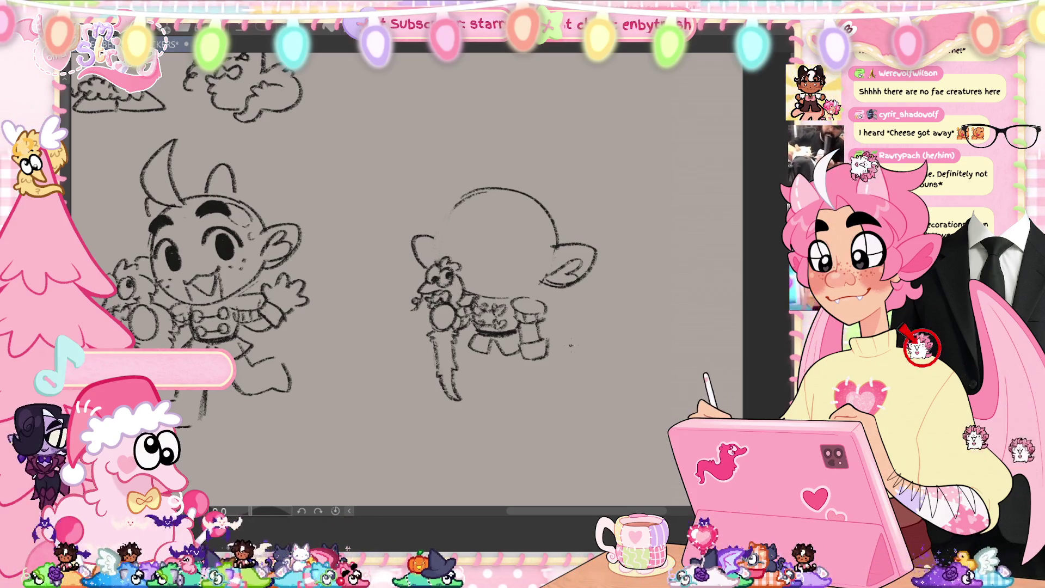
key("ctrl+s")
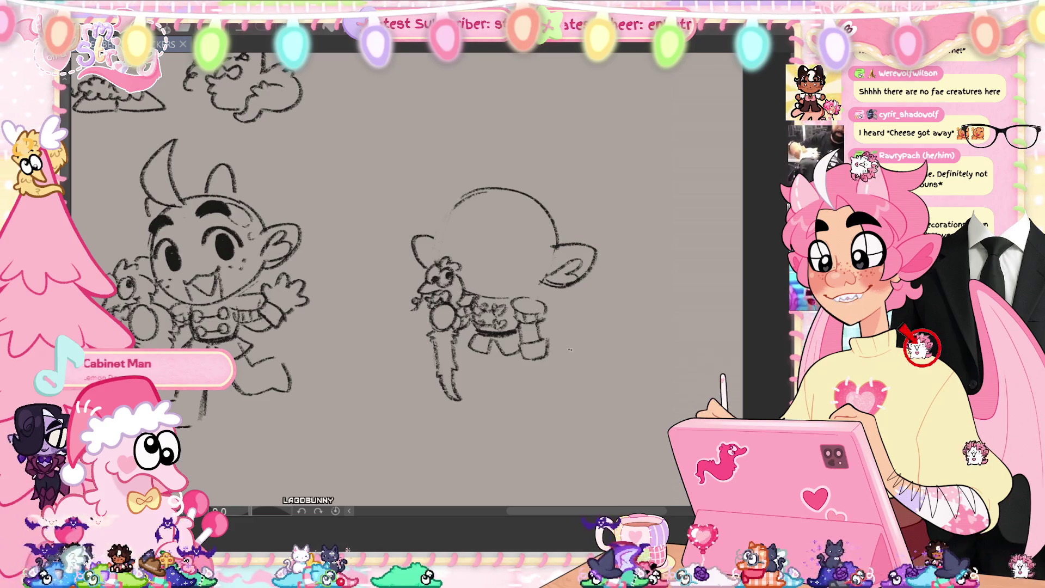
Lasso the boots under the right figure, then deselect, leaving them unchanged.
mouse_move(519, 363)
left_mouse_down()
mouse_move(585, 353)
mouse_move(517, 295)
left_mouse_up()
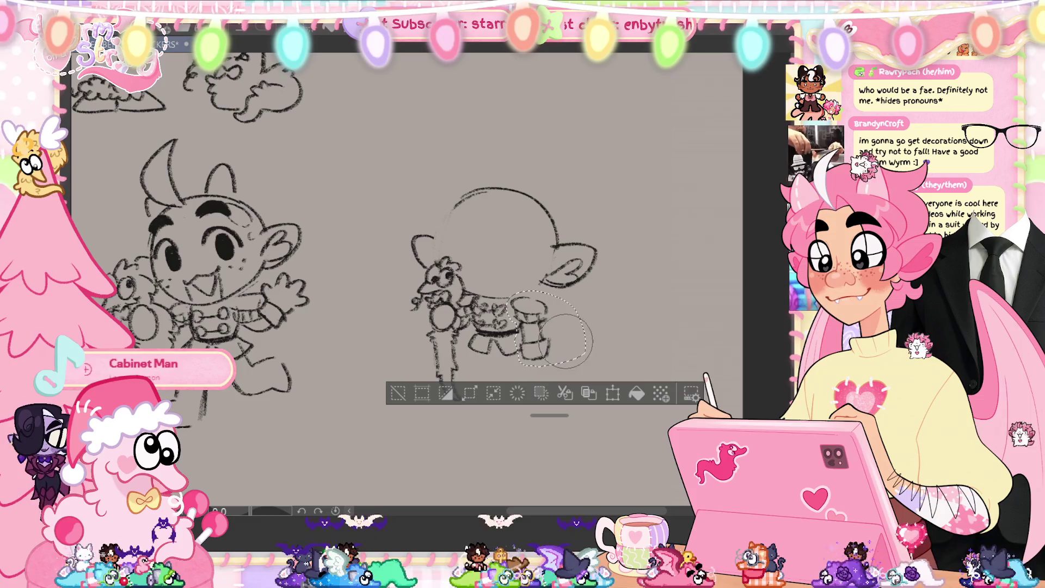
key("ctrl+d")
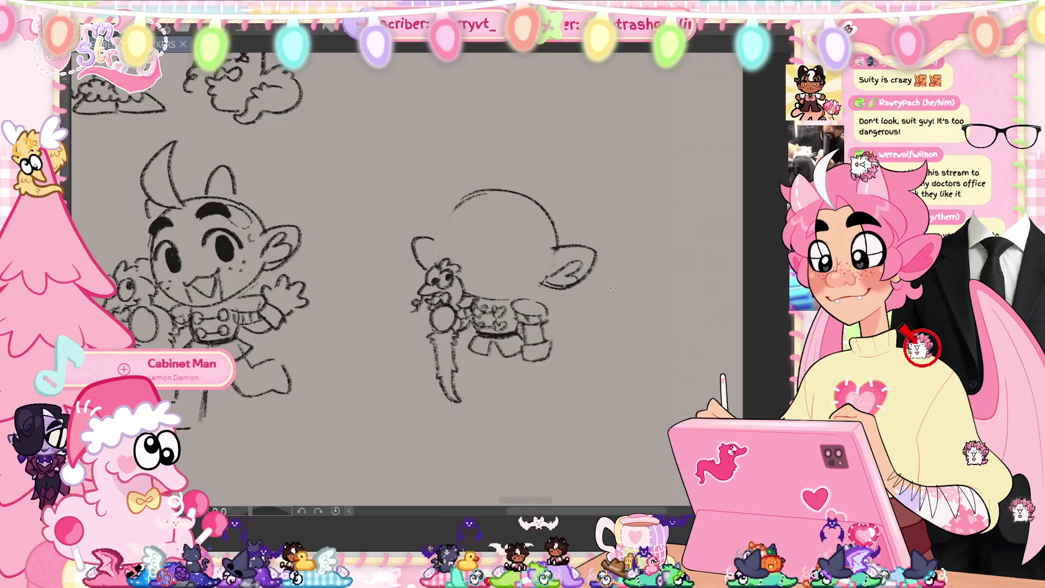
Confirm a transform on the head area, then draw both eyes on the right figure's head.
mouse_move(612, 287)
left_mouse_down()
mouse_move(650, 243)
mouse_move(653, 267)
left_mouse_up()
left_click(442, 321)
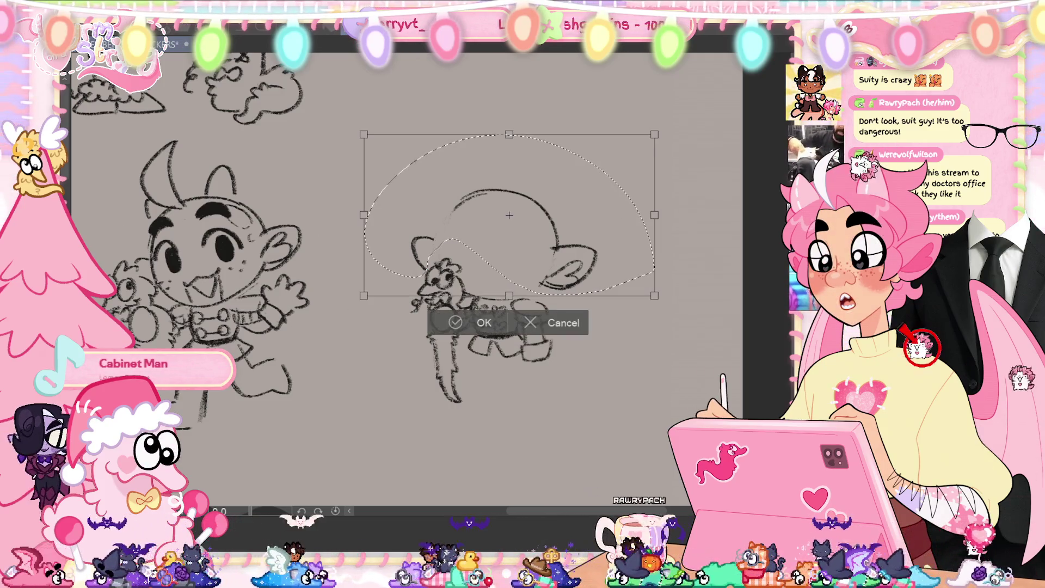
left_click(442, 322)
key("ctrl+d")
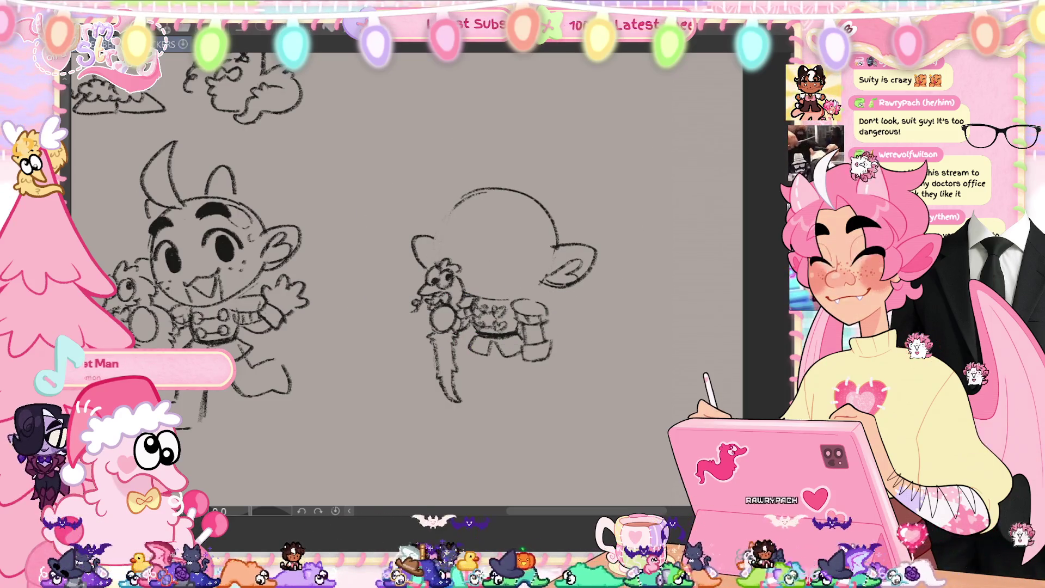
mouse_move(499, 242)
left_mouse_down()
mouse_move(534, 252)
mouse_move(503, 262)
left_mouse_up()
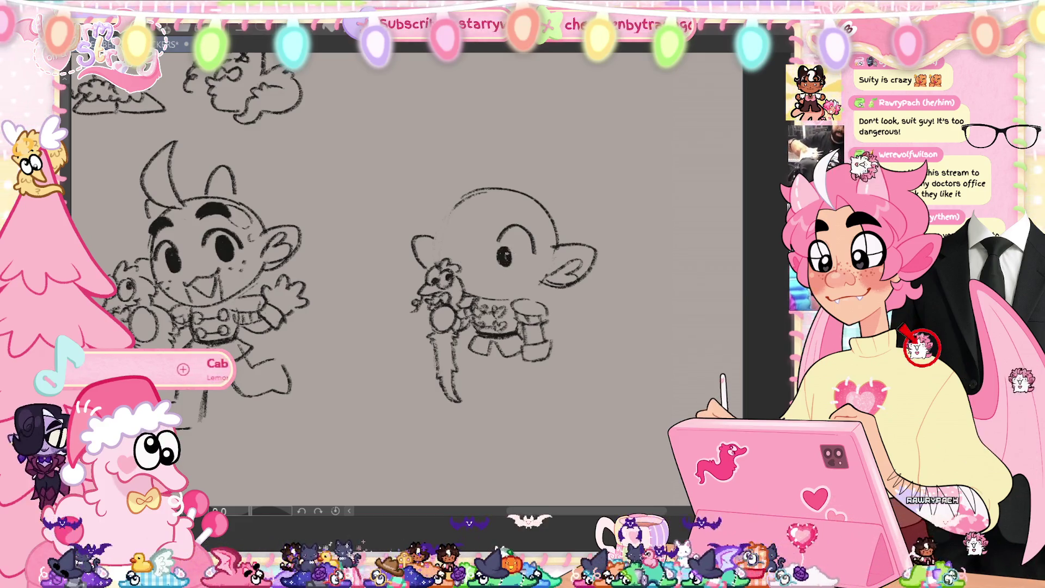
mouse_move(448, 239)
left_mouse_down()
mouse_move(477, 240)
mouse_move(463, 264)
left_mouse_up()
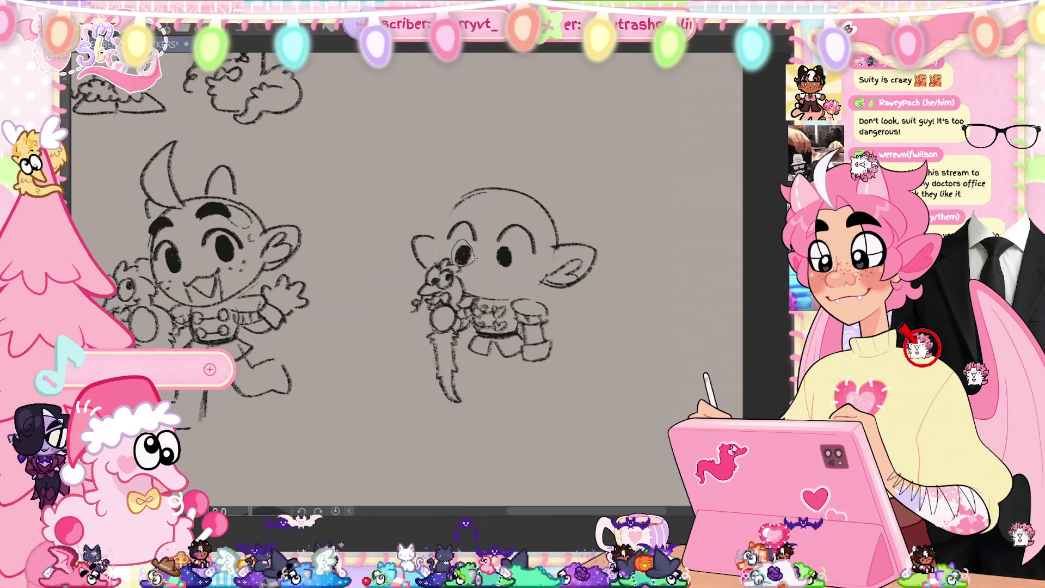
Move the left eye slightly lower, then mirror the view twice to check proportions.
left_click_drag(474, 255, 471, 259)
key("ctrl+t")
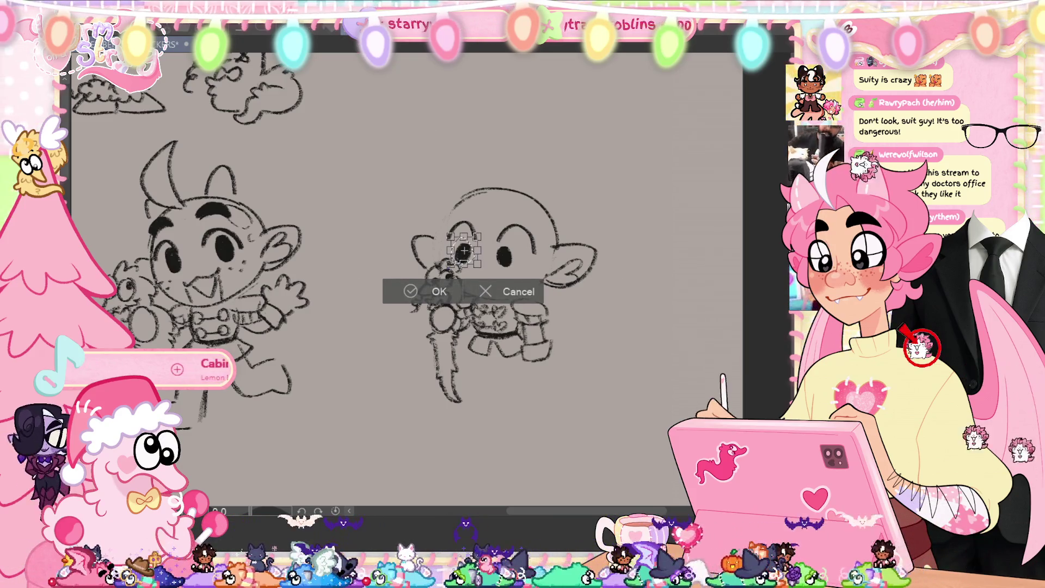
left_click(435, 293)
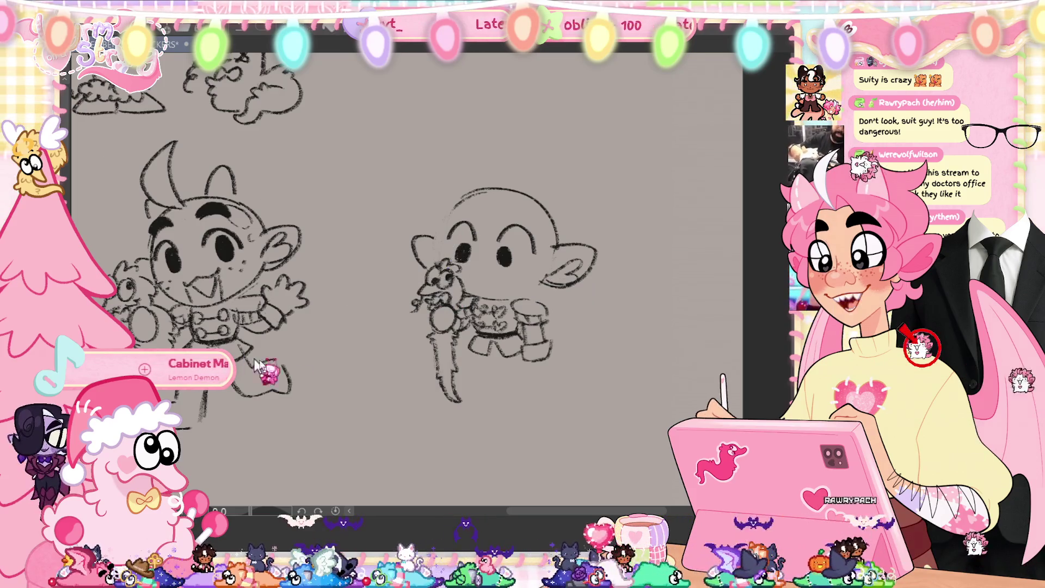
key("h")
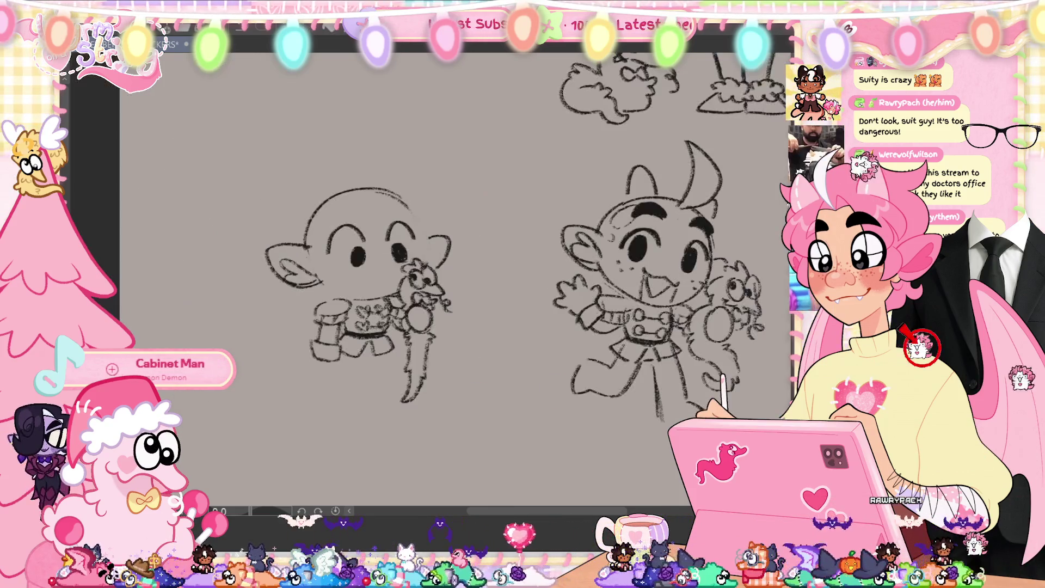
key("h")
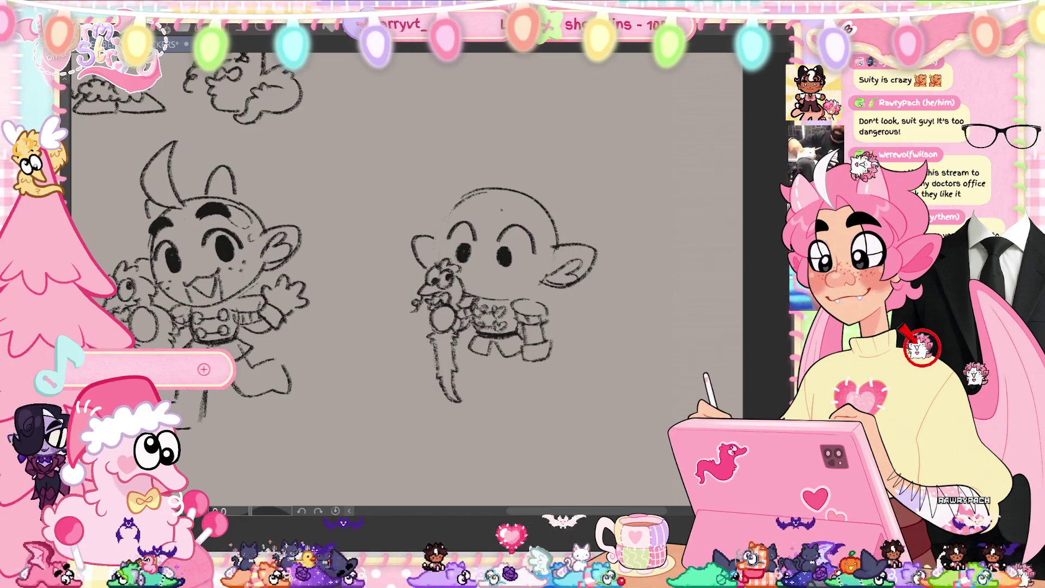
Fill in both thick dark eyebrows, draw the fanged grin, and select the mouth for transforming.
left_click_drag(502, 197, 514, 209)
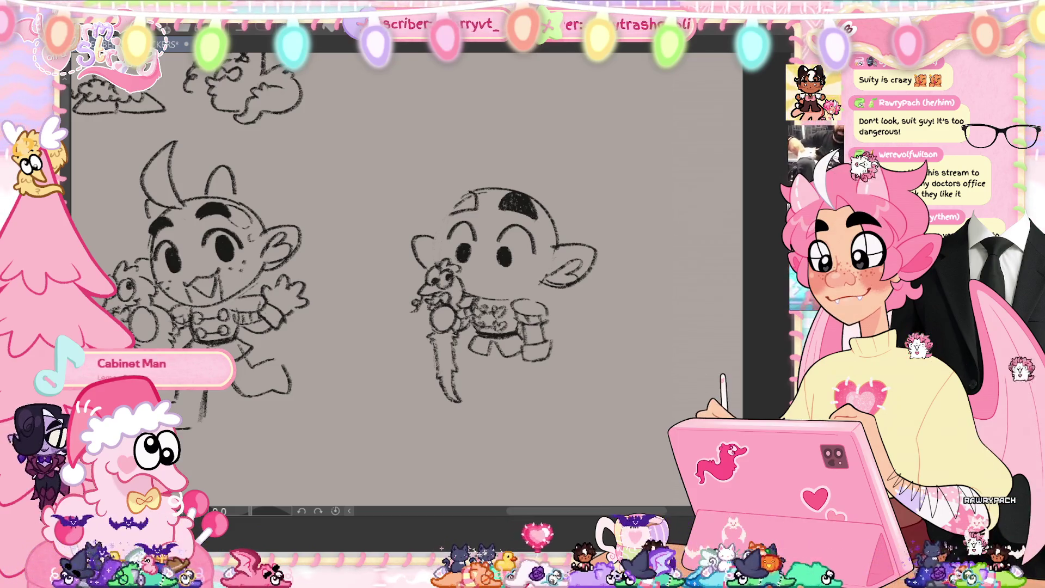
left_click_drag(458, 196, 472, 209)
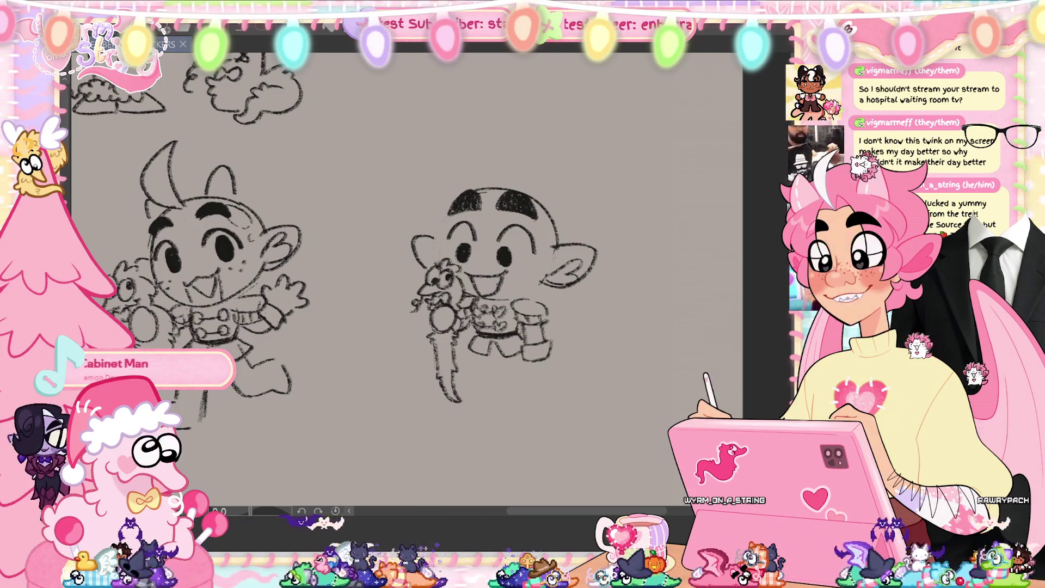
left_click(499, 287)
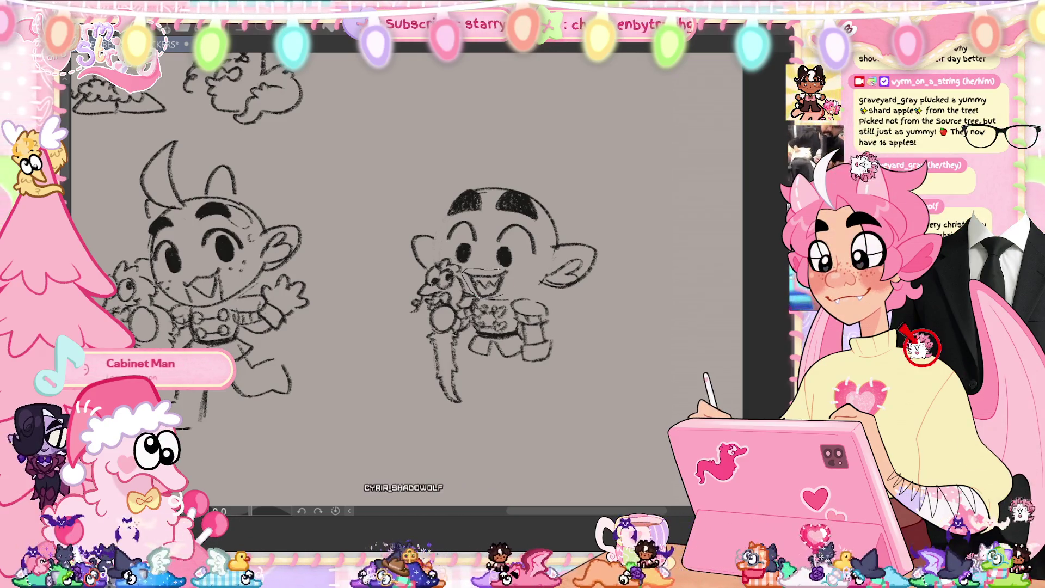
left_click_drag(462, 270, 463, 297)
key("ctrl+t")
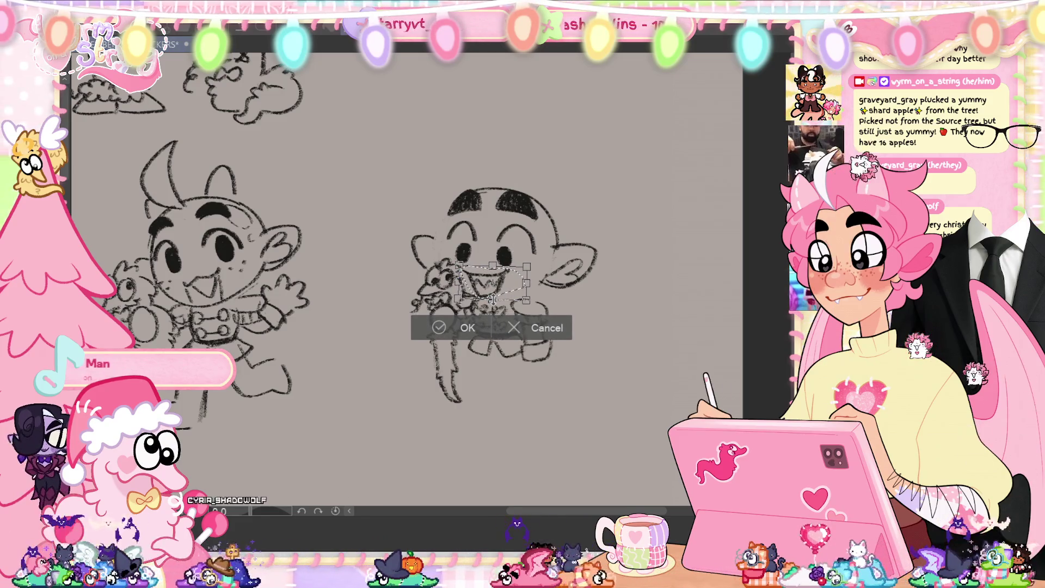
Apply the mouth transformation and save the drawing.
left_click(467, 327)
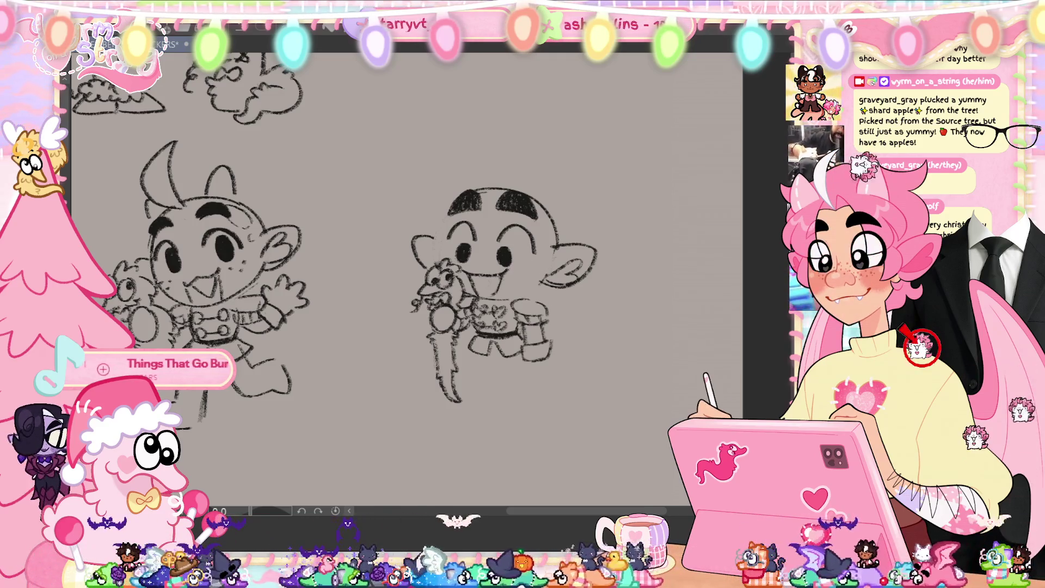
key("ctrl+s")
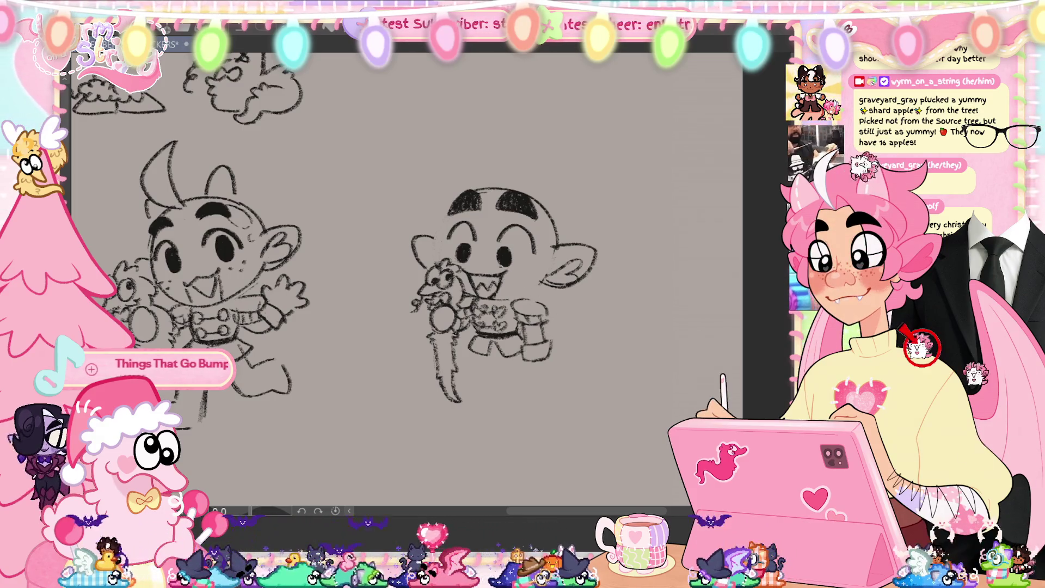
Add small marks to the sweater and draw a horn rising from the right character's head.
left_click_drag(494, 305, 499, 312)
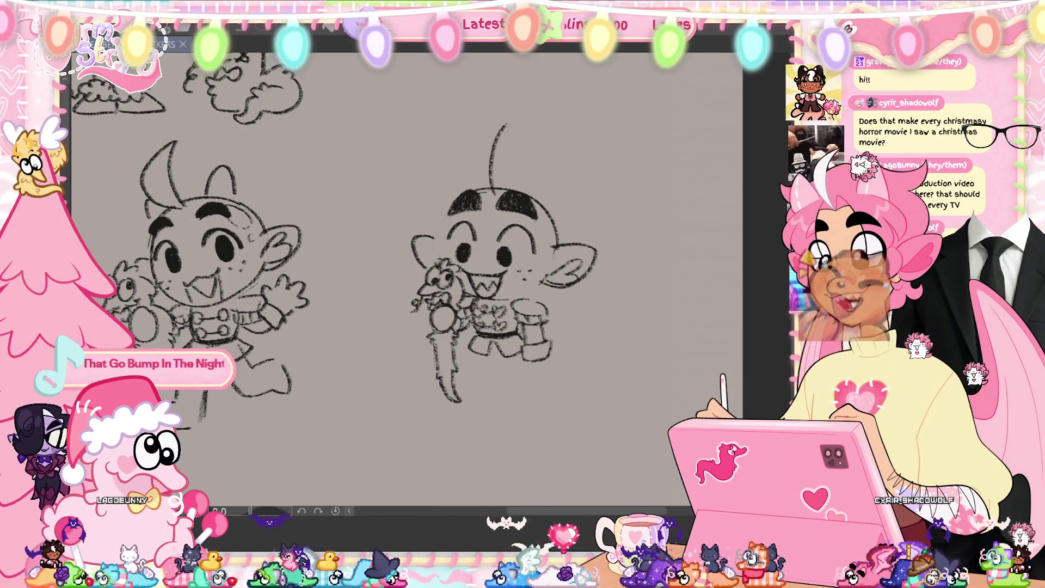
left_click_drag(472, 188, 507, 125)
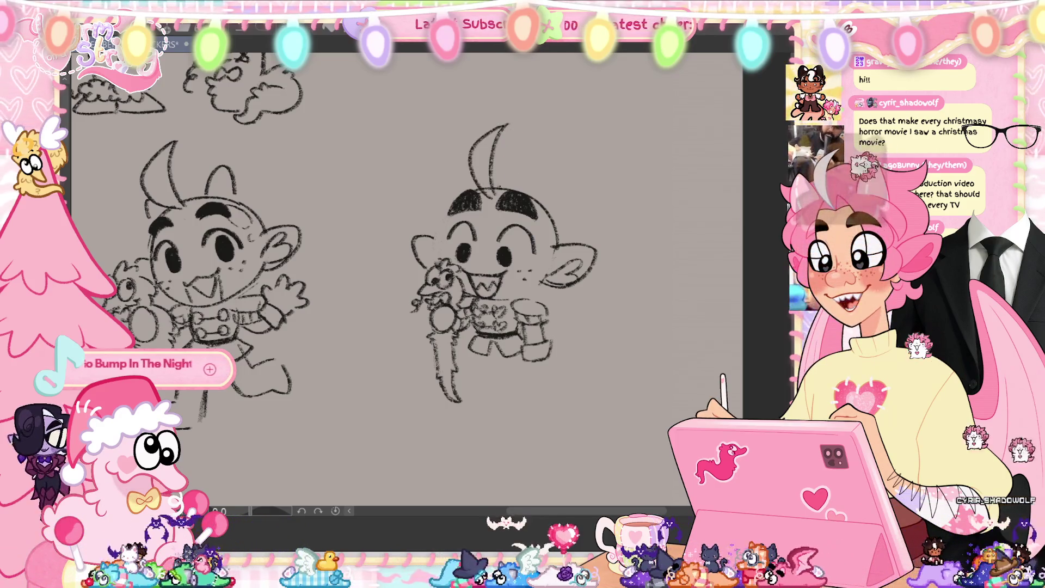
Redraw the curved horn with both edges and sketch spiky hair on the head's right, undoing a stray mark.
key("ctrl+z")
left_click_drag(467, 153, 507, 124)
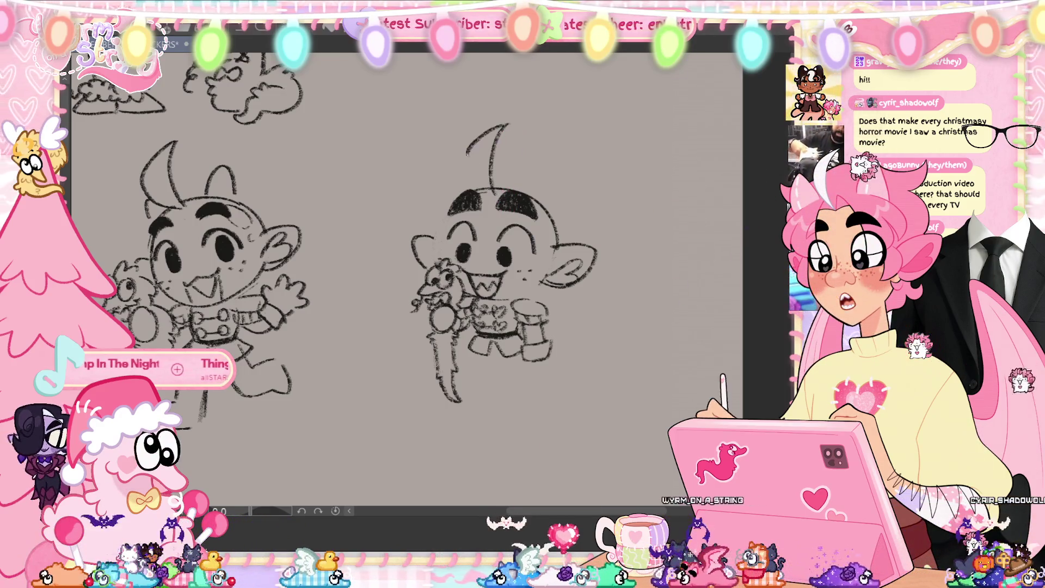
left_click_drag(467, 156, 481, 188)
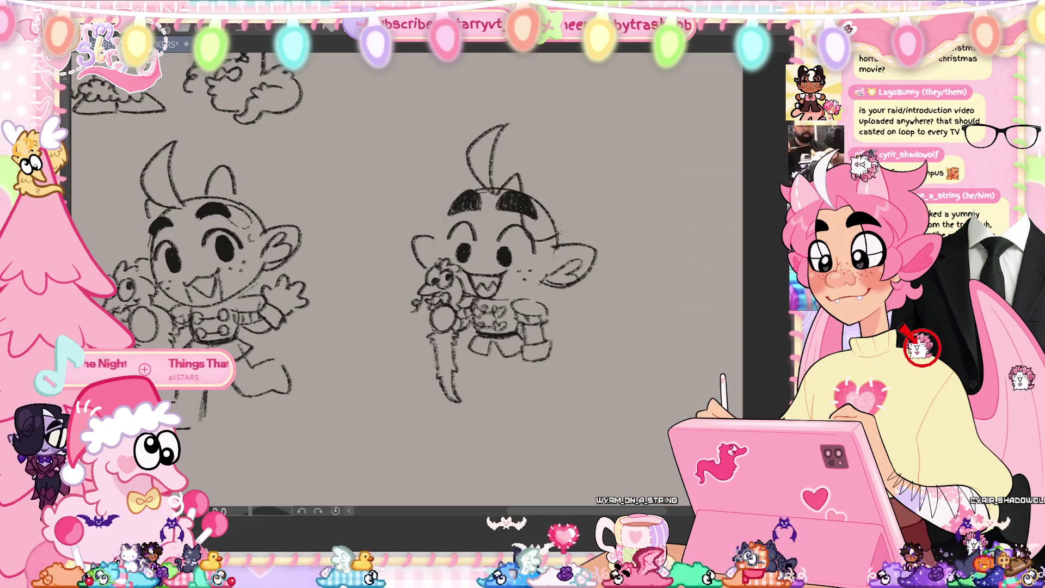
left_click_drag(547, 202, 574, 209)
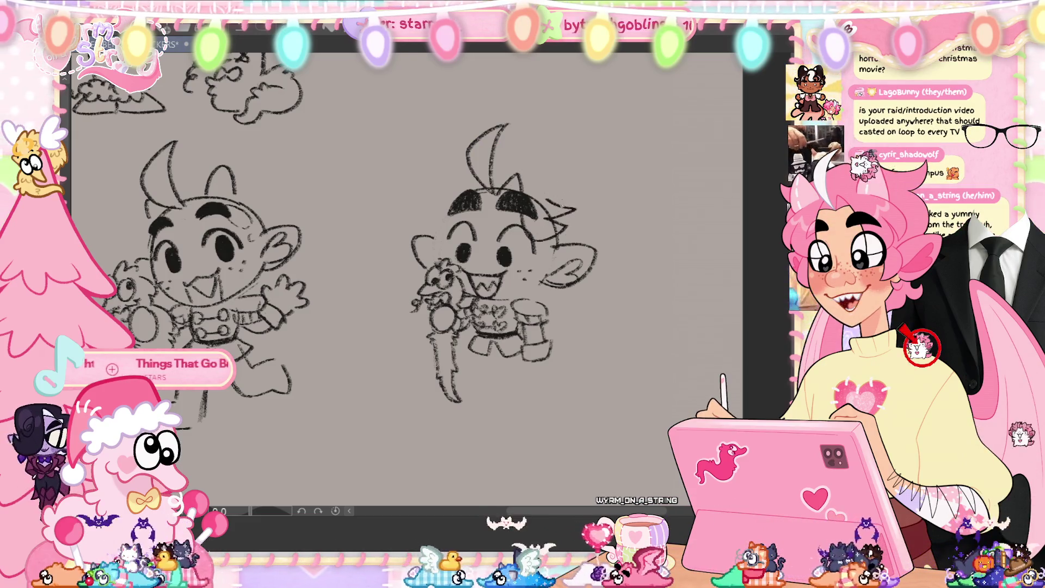
key("ctrl+z")
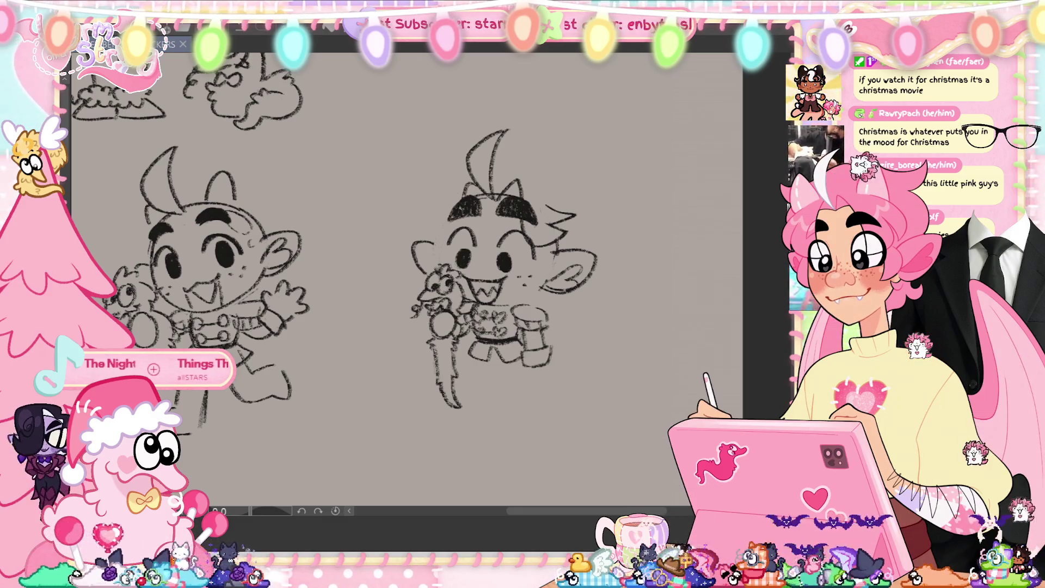
Draw messy hair on the left and top of the head, undo the right-side stroke, and save.
left_click_drag(457, 231, 423, 207)
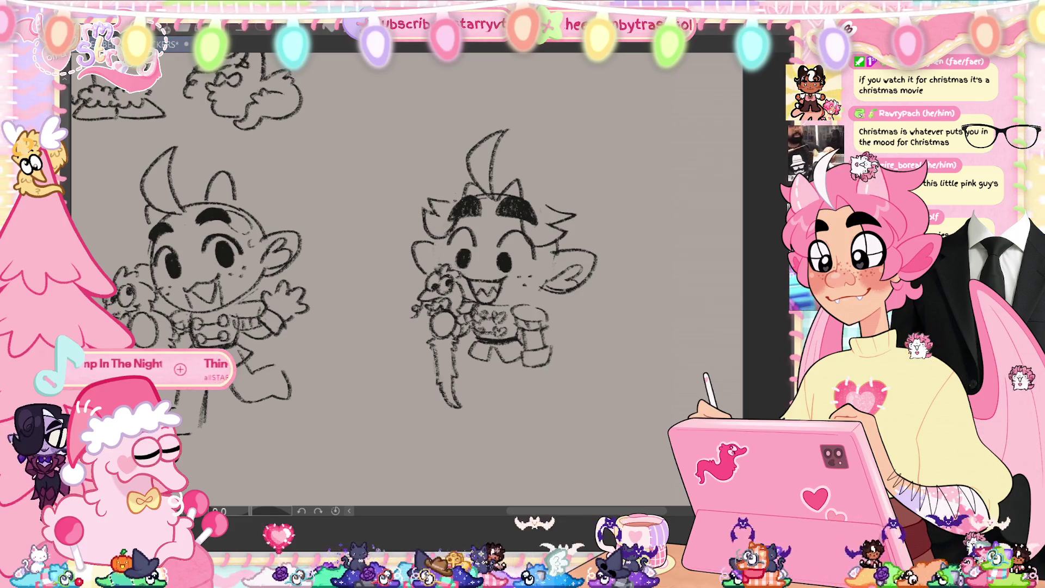
mouse_move(440, 183)
left_mouse_down()
mouse_move(555, 186)
mouse_move(563, 210)
left_mouse_up()
key("ctrl+z")
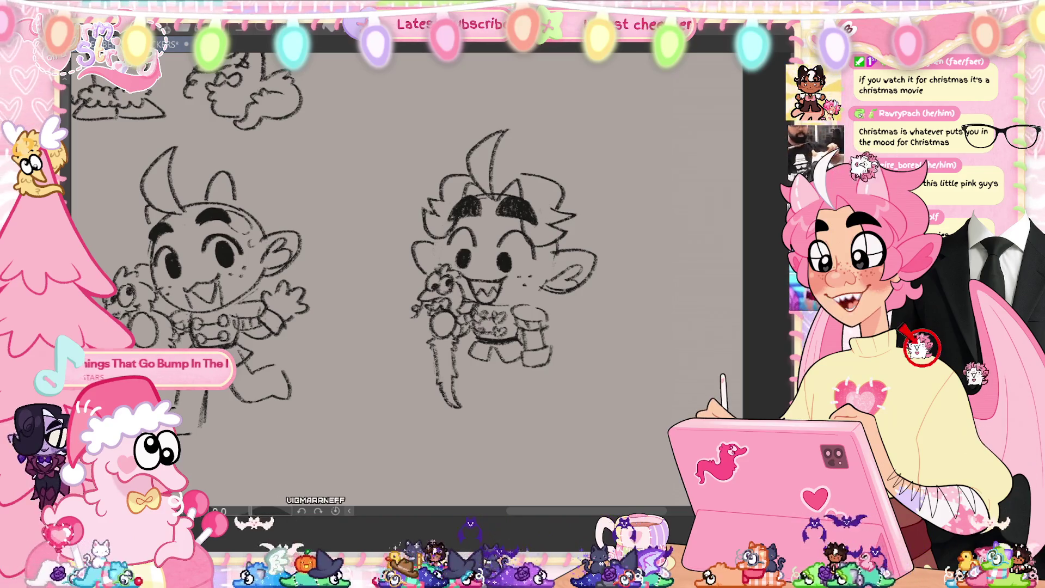
key("ctrl+s")
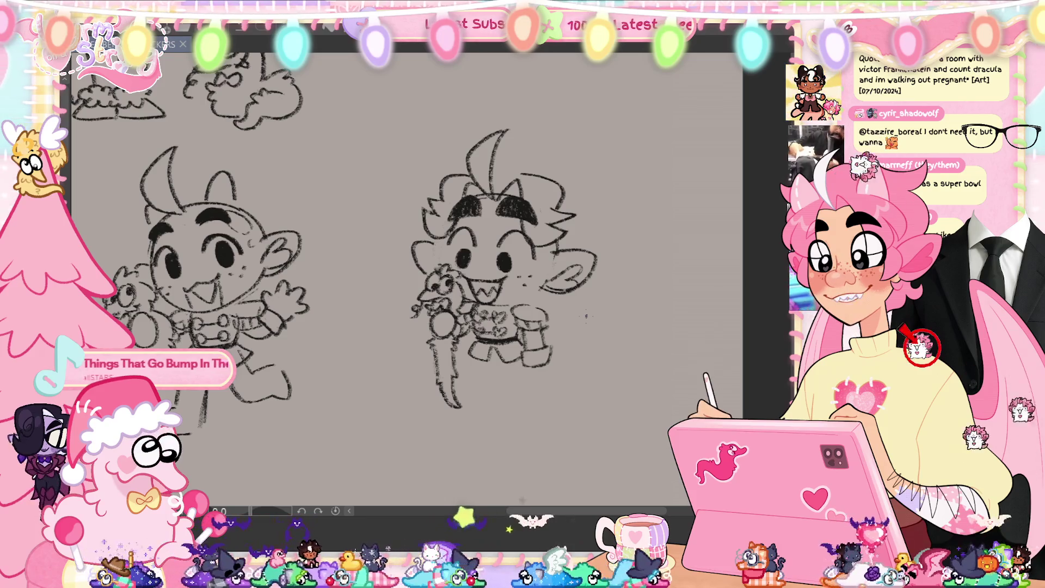
Add a curl to the right character's hair, save, and sketch a tall top hat outline above its head.
left_click_drag(575, 201, 595, 217)
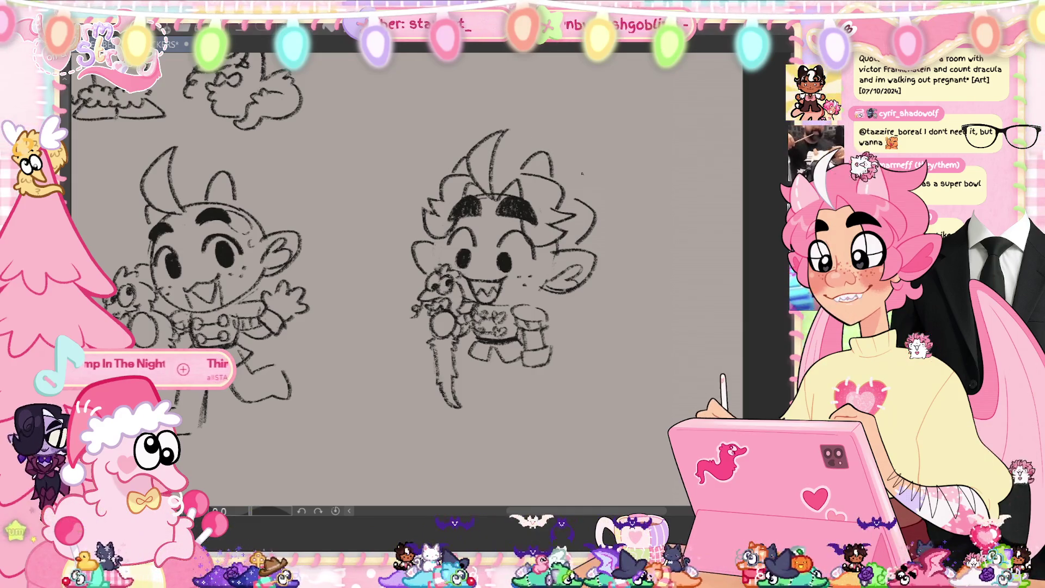
key("ctrl+s")
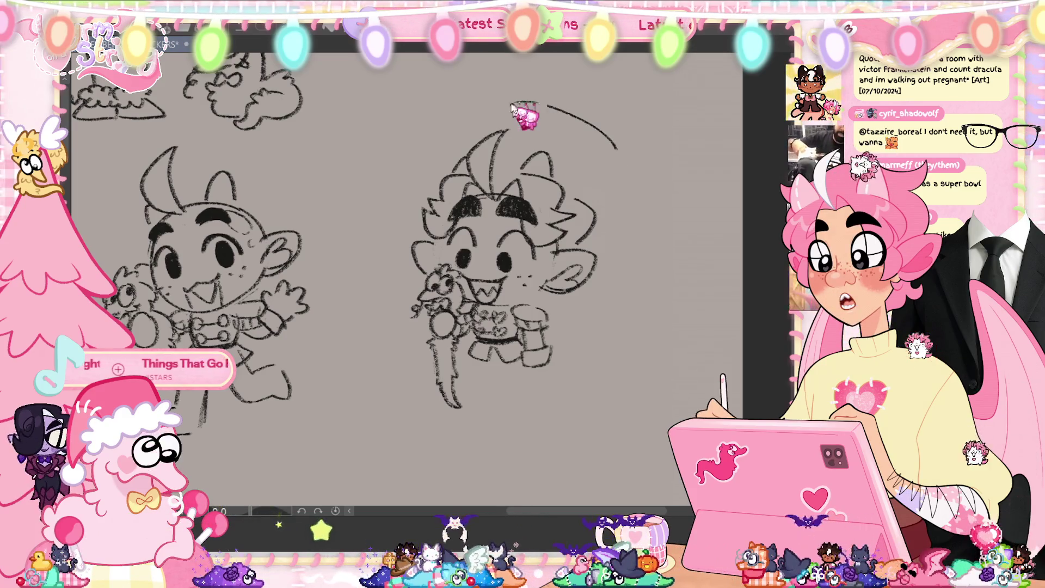
left_click_drag(490, 109, 553, 107)
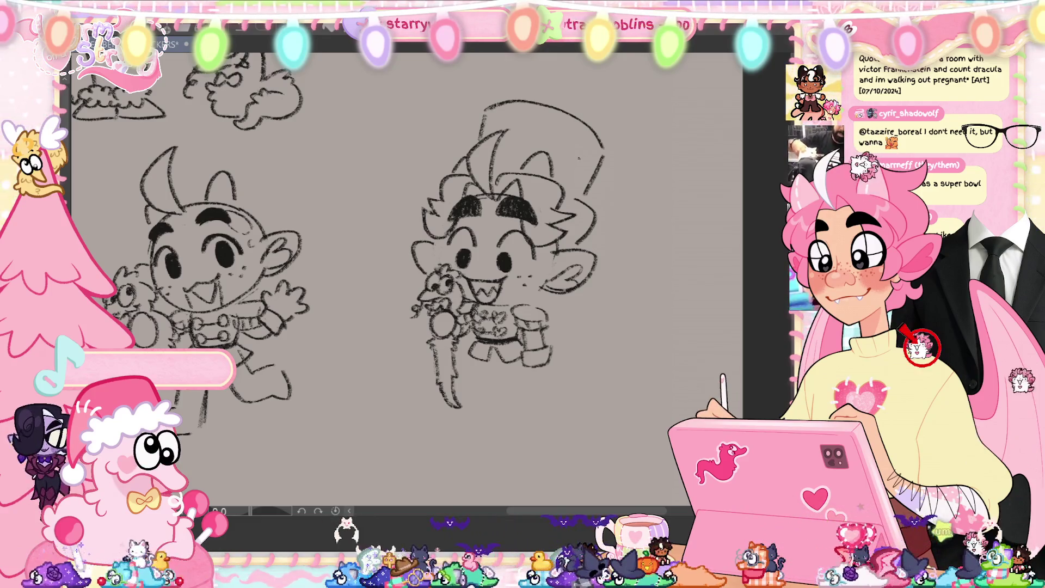
left_click_drag(508, 144, 538, 125)
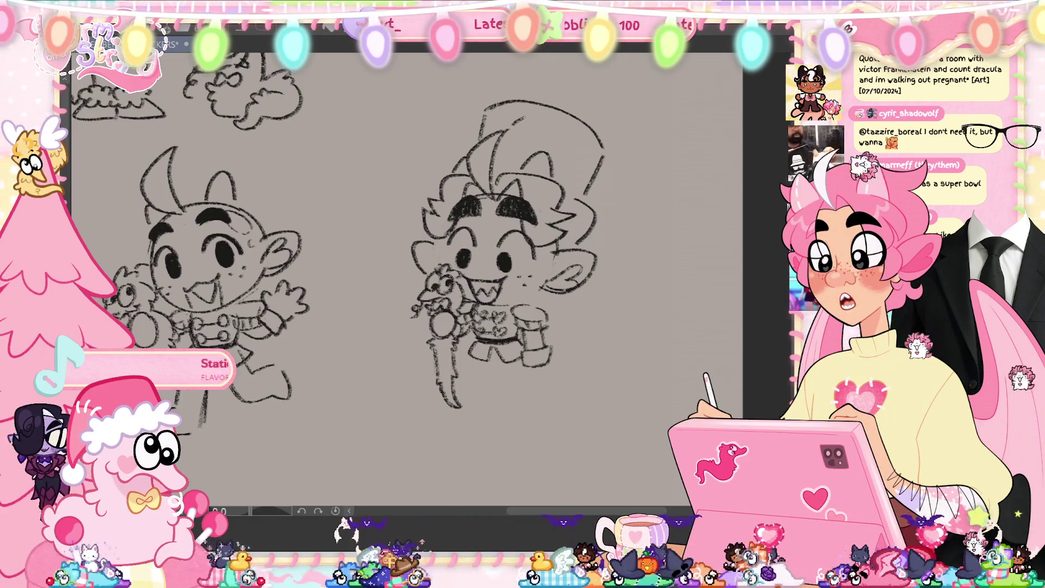
key("ctrl+z")
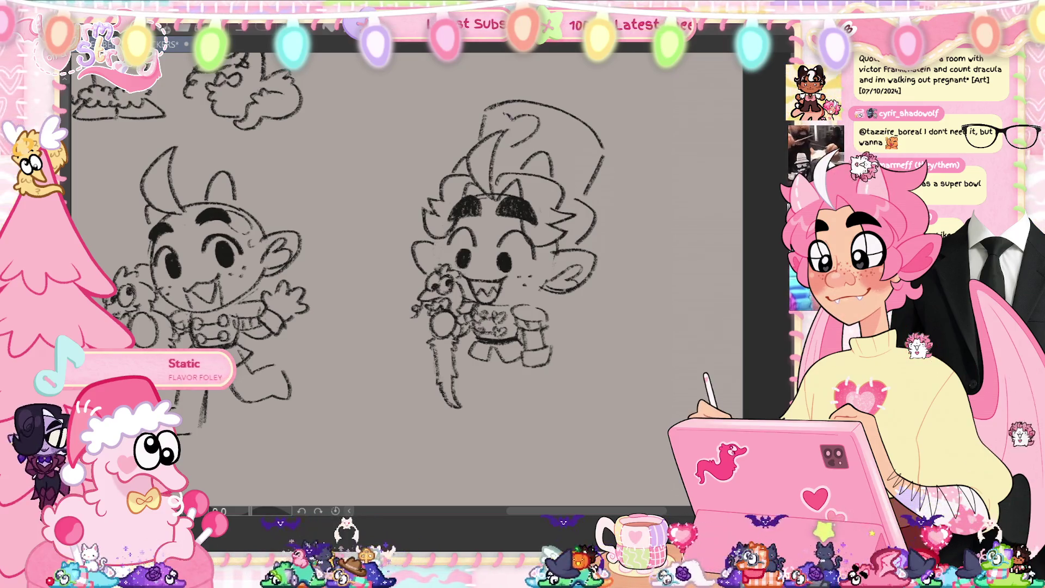
Pencil the band and a heart on the top hat's front, then save the drawing.
left_click_drag(496, 126, 524, 131)
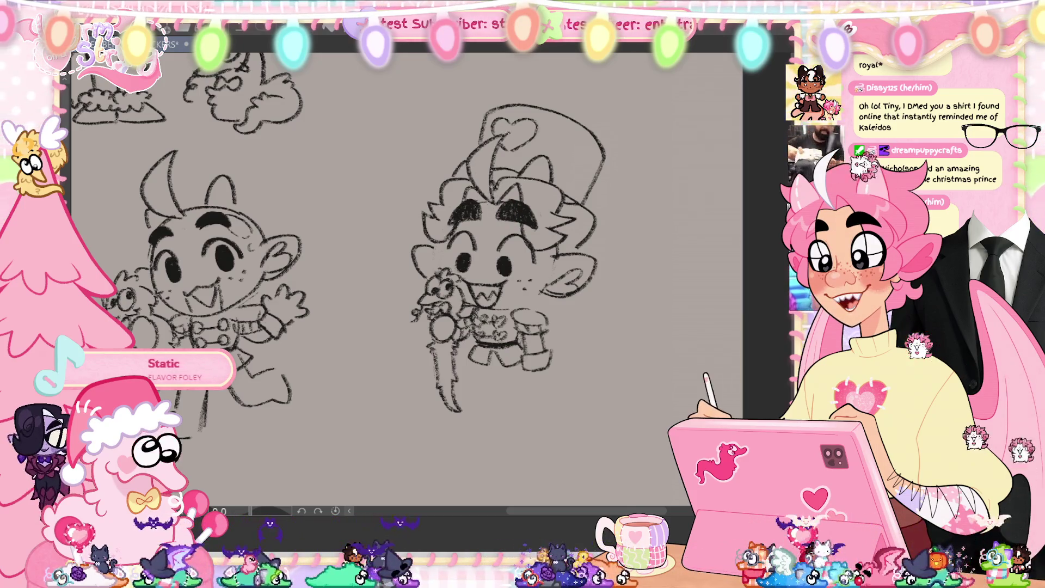
key("ctrl+s")
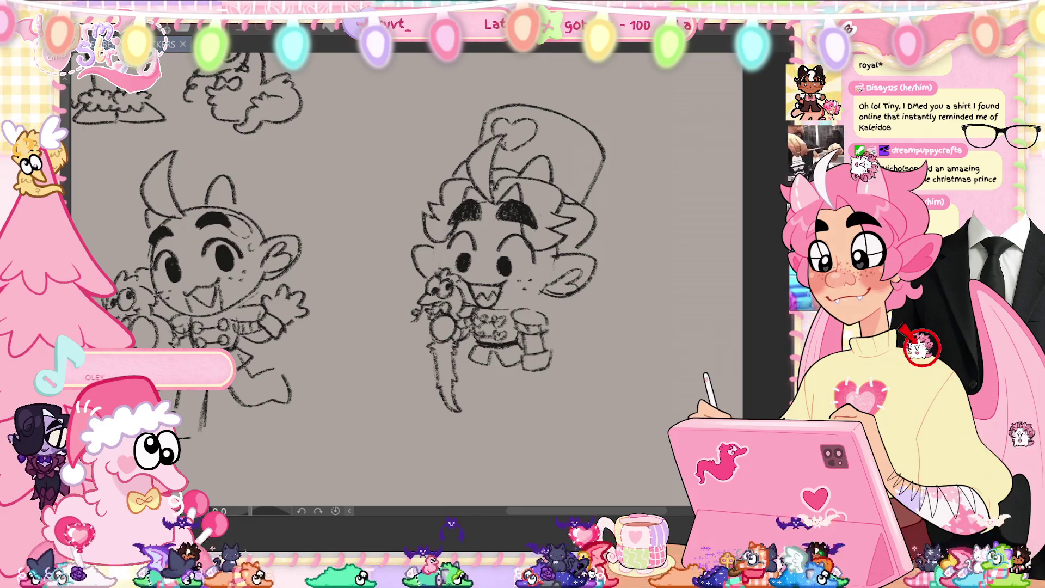
Reset the canvas rotation to 0° so both character sketches stand upright.
mouse_move(490, 327)
left_mouse_down()
mouse_move(447, 381)
mouse_move(381, 414)
left_mouse_up()
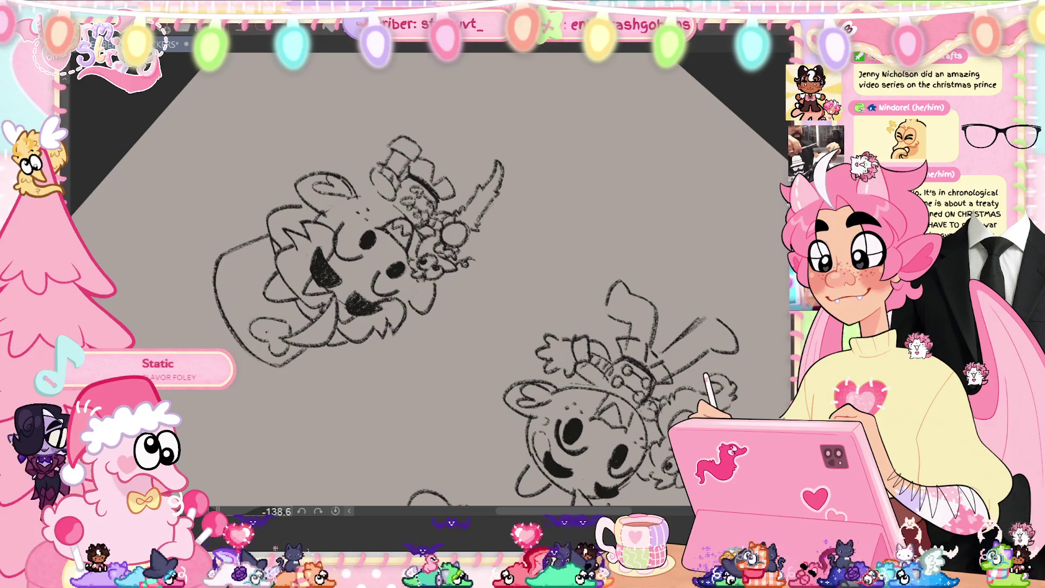
left_click(335, 511)
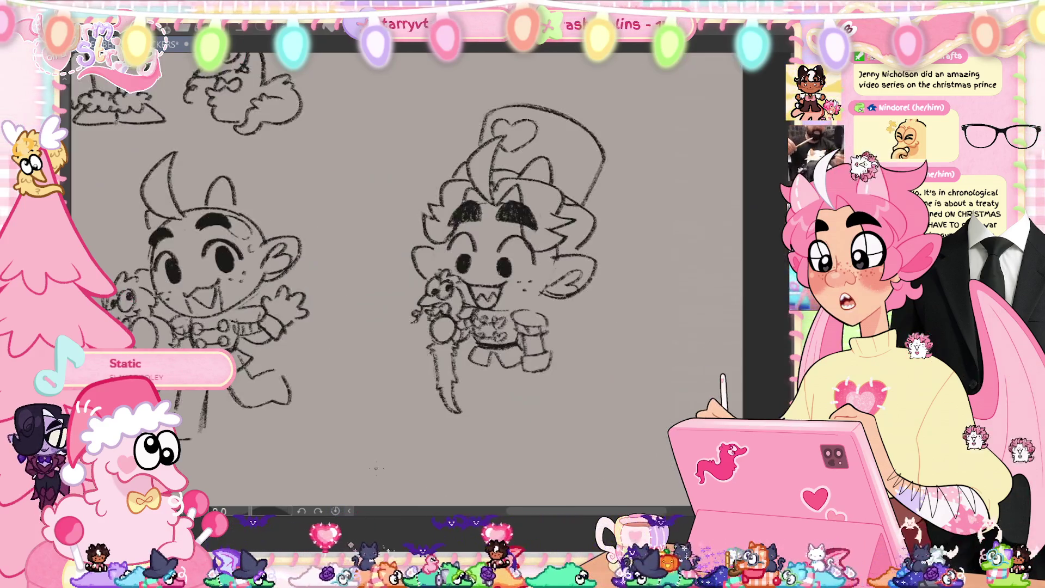
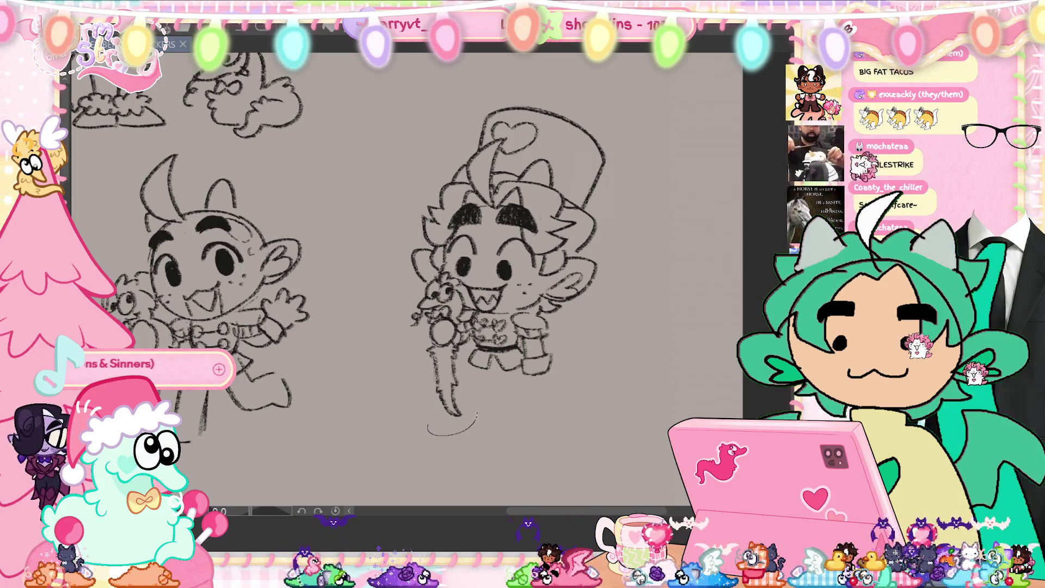
Draw the sword's right edge, then shift the sword slightly up and left.
left_click_drag(462, 364, 477, 416)
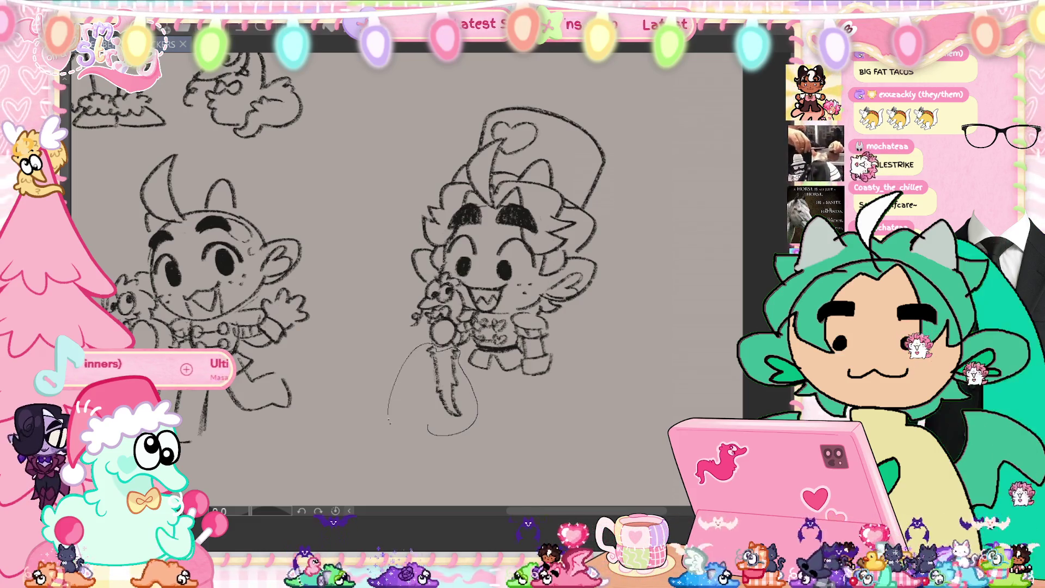
left_click_drag(433, 343, 392, 360)
key("ctrl+t")
left_click_drag(406, 432, 402, 430)
left_click(381, 463)
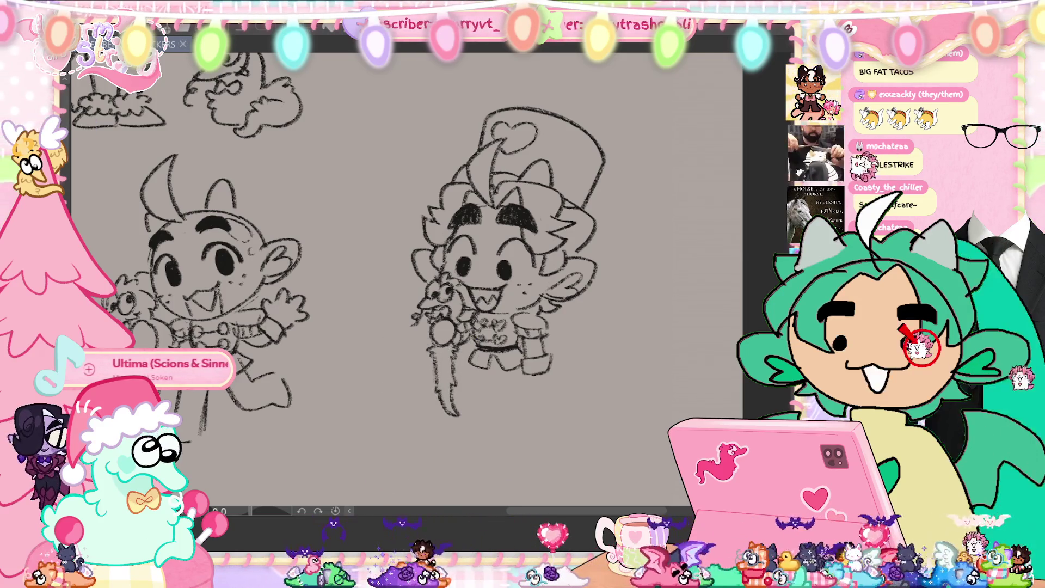
Mirror the view to check proportions, save the sketch, and undo the two leg strokes.
key("h")
key("h")
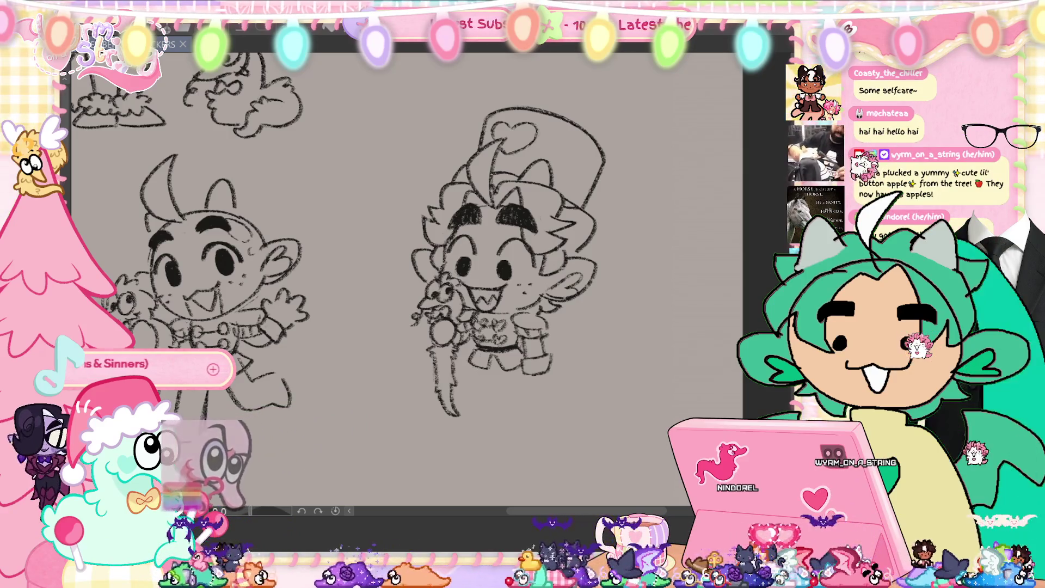
left_click(468, 357)
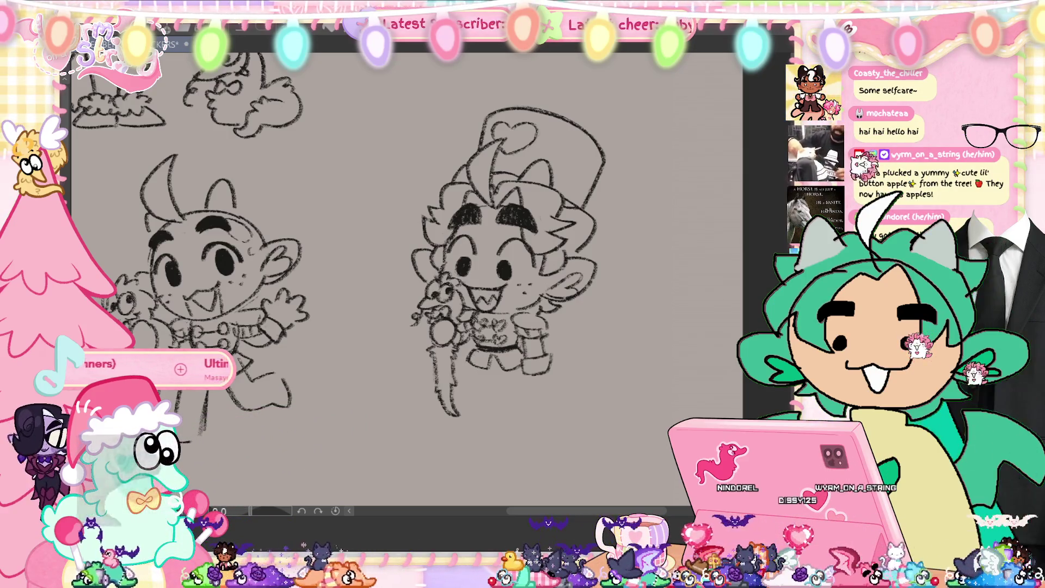
key("ctrl+s")
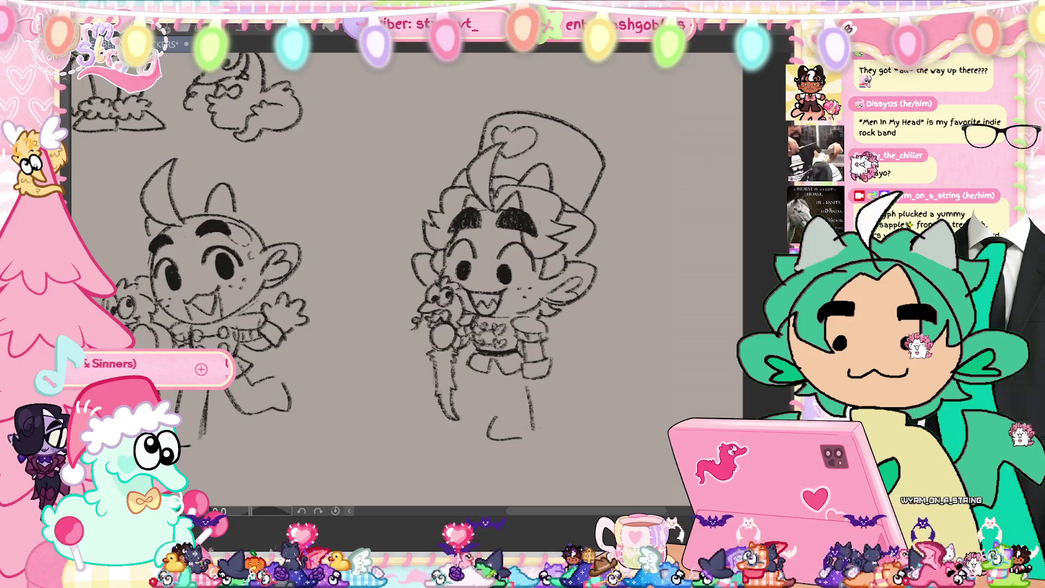
key("ctrl+z")
key("ctrl+z")
Sketch and reposition a leg under the hat character, save, and add a stroke beside it.
left_click_drag(526, 389, 534, 437)
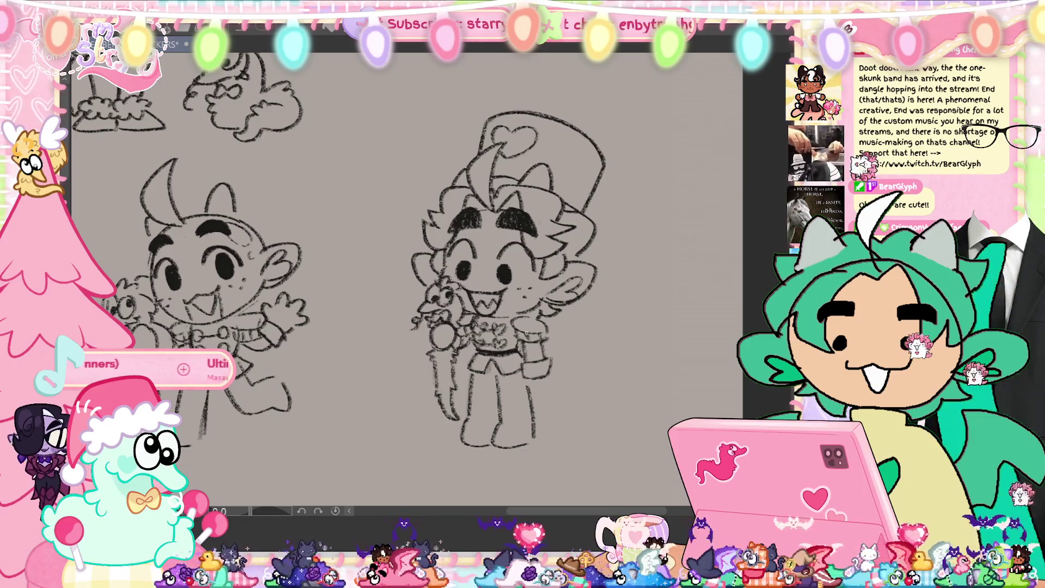
mouse_move(489, 437)
left_mouse_down()
mouse_move(460, 452)
mouse_move(471, 374)
mouse_move(490, 451)
left_mouse_up()
key("ctrl+t")
left_click(435, 489)
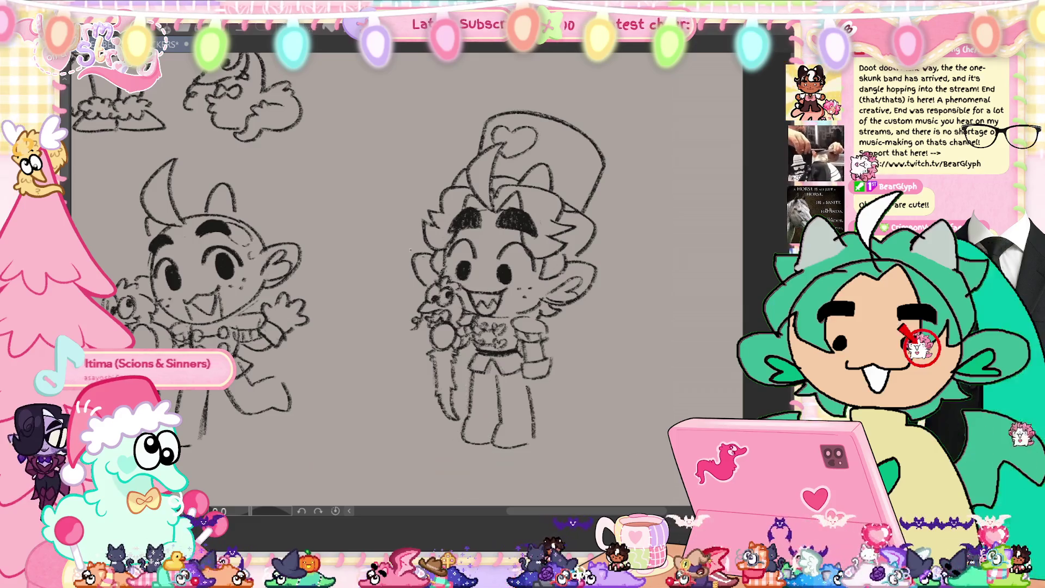
key("ctrl+s")
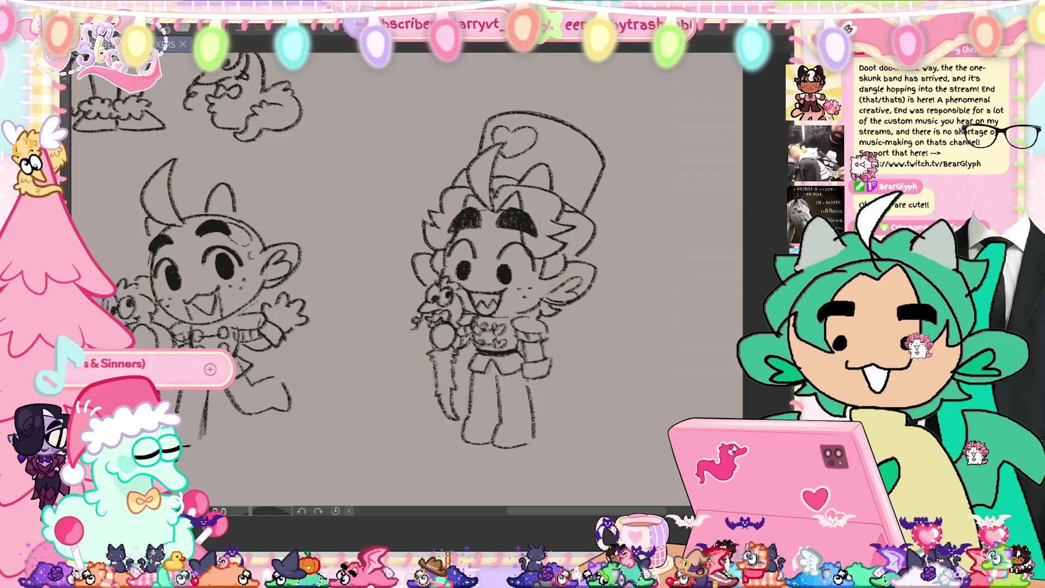
left_click_drag(527, 381, 548, 397)
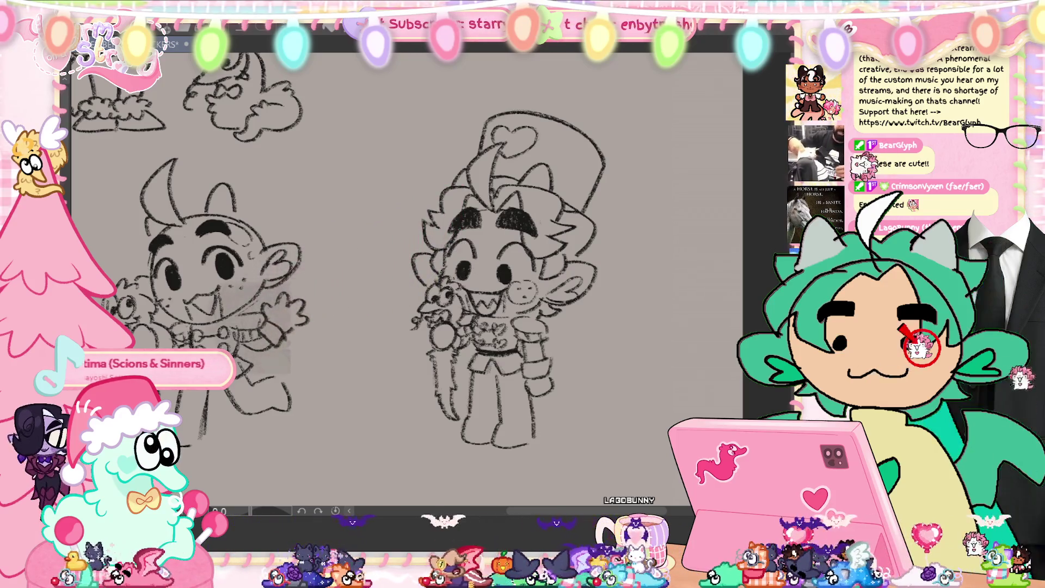
Add a detail line on the chest and a stroke near the boot, saving along the way.
key("ctrl+s")
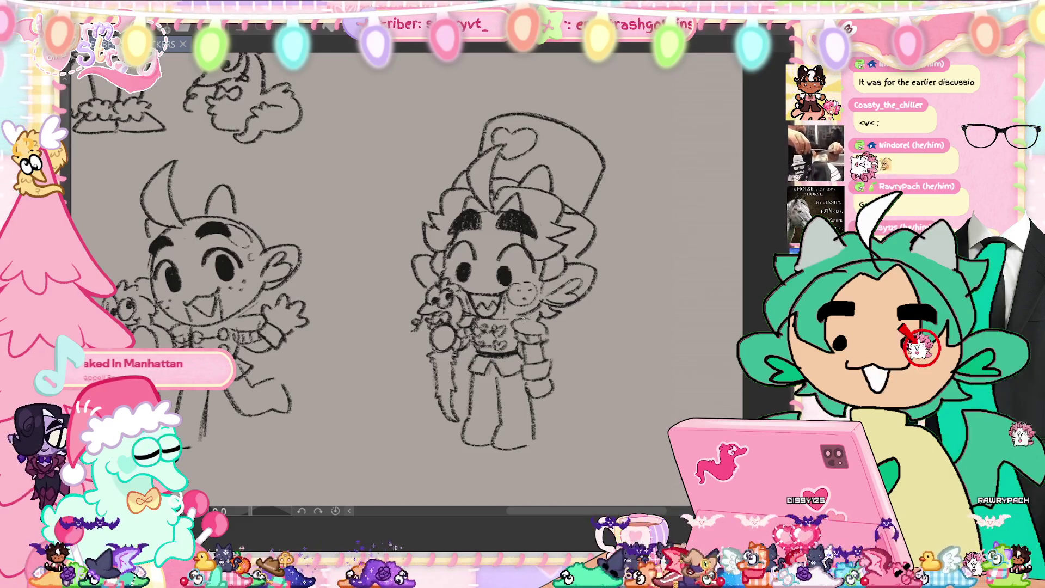
mouse_move(495, 318)
left_mouse_down()
mouse_move(537, 311)
mouse_move(520, 337)
left_mouse_up()
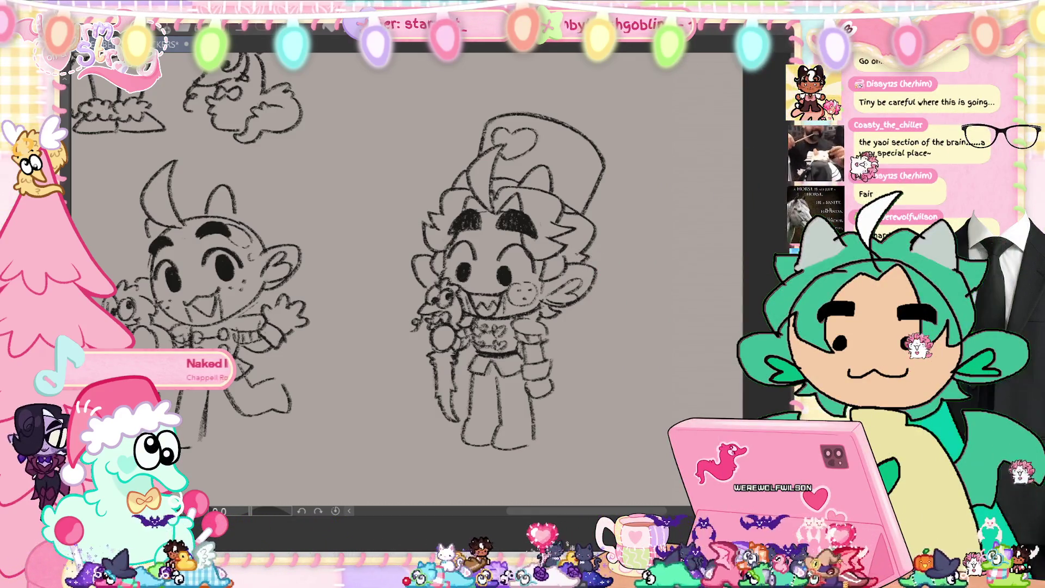
key("ctrl+s")
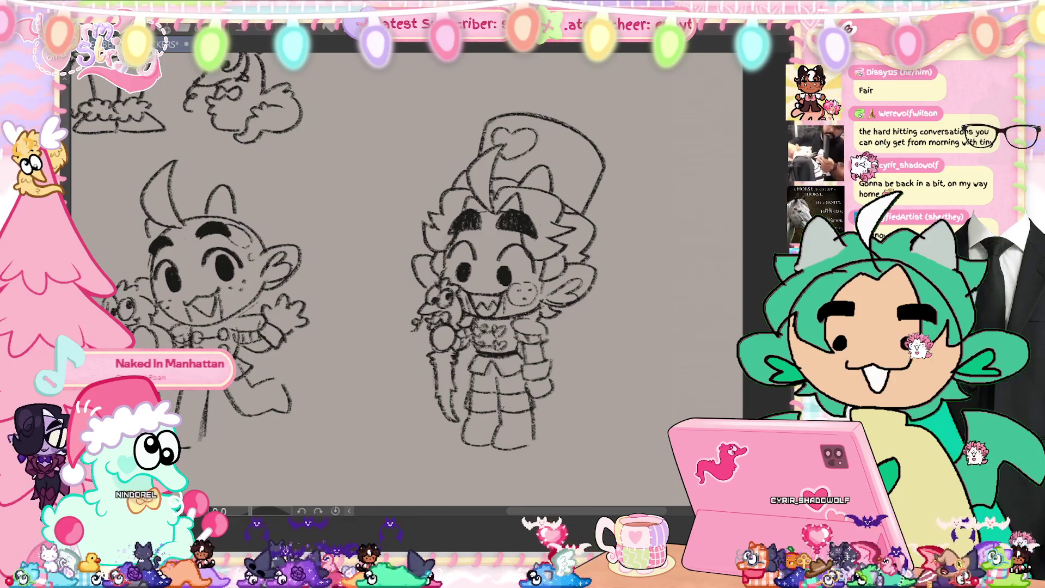
left_click_drag(560, 393, 538, 399)
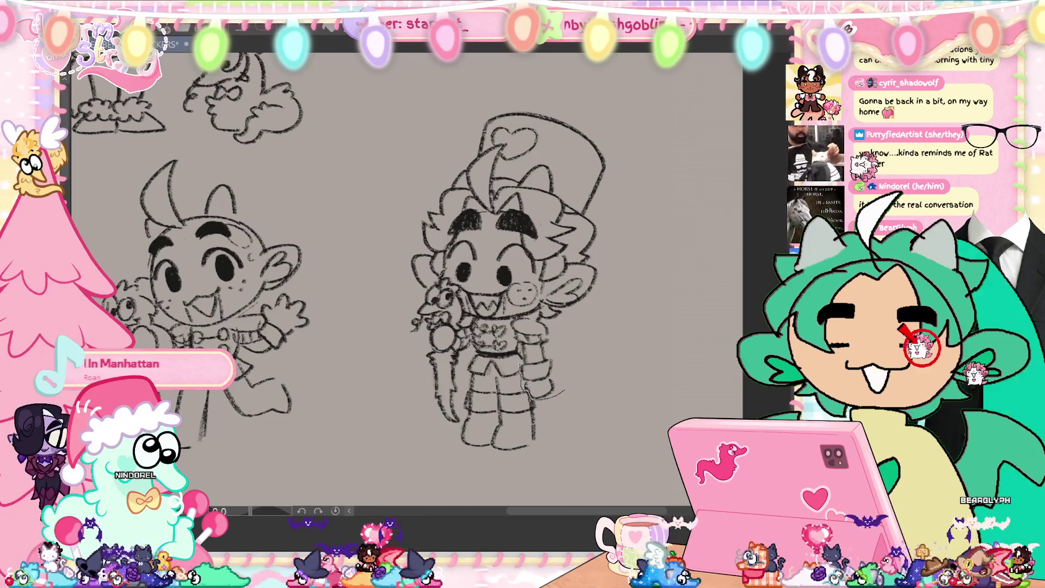
Reposition the boot, extend the outline around the feet, and reshape the feet.
key("ctrl+t")
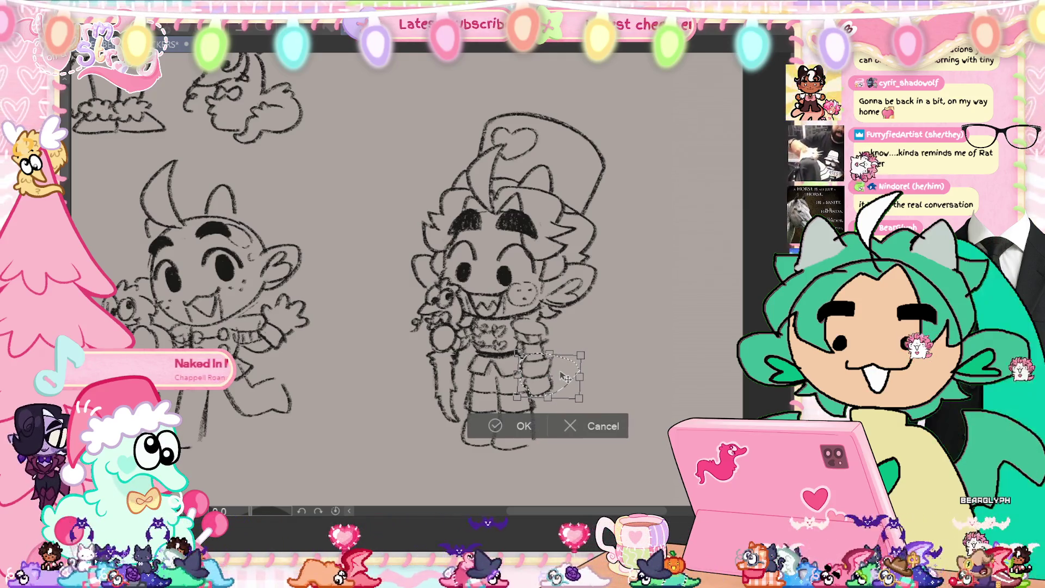
left_click(497, 426)
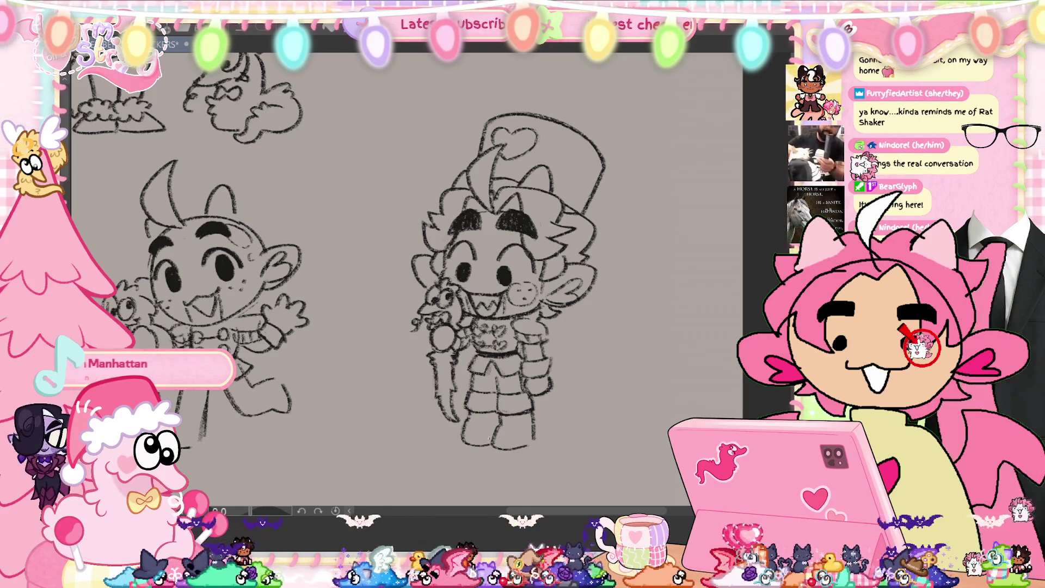
mouse_move(511, 464)
left_mouse_down()
mouse_move(546, 434)
mouse_move(533, 398)
mouse_move(496, 380)
left_mouse_up()
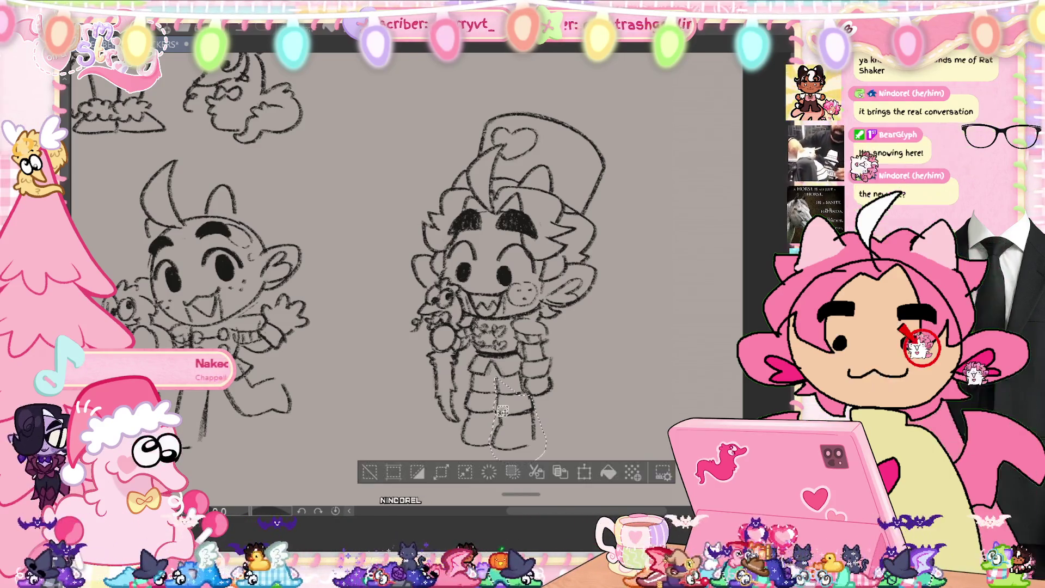
key("ctrl+t")
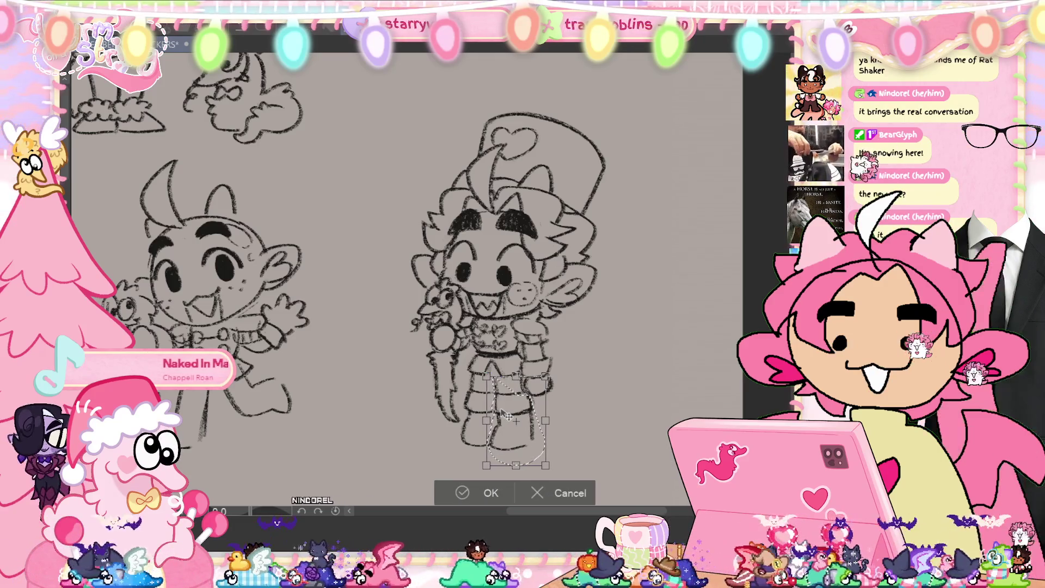
left_click(463, 491)
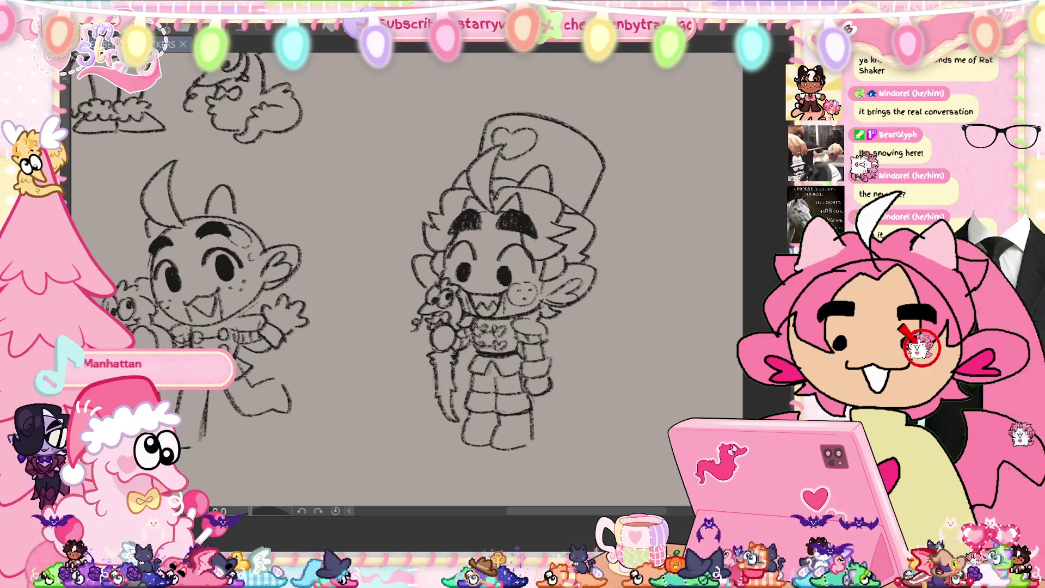
In the mirrored view, lasso and reshape the boot, then flip the view back to check proportions.
left_click(921, 348)
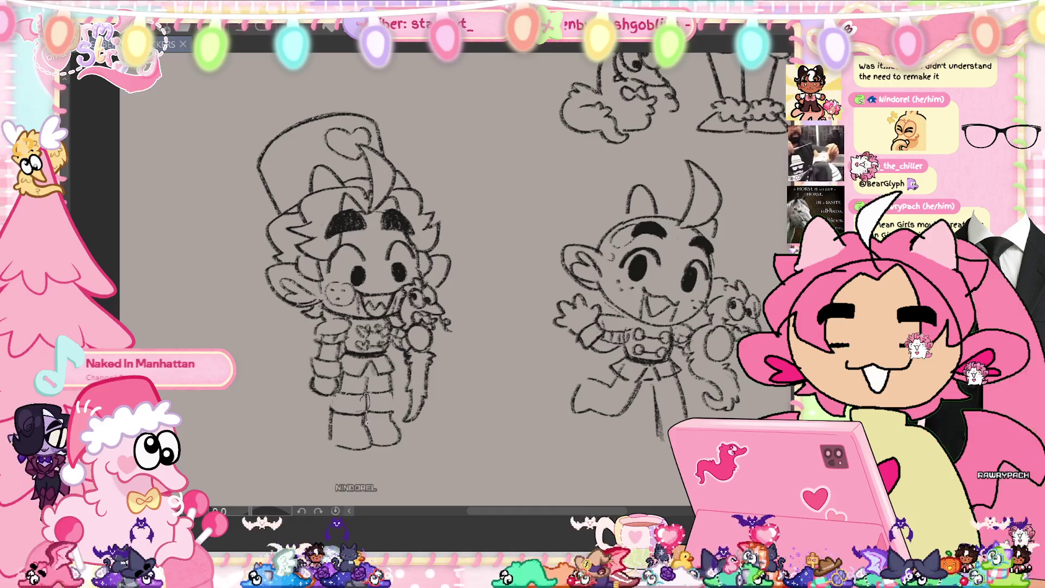
mouse_move(375, 443)
left_mouse_down()
mouse_move(313, 435)
mouse_move(348, 403)
left_mouse_up()
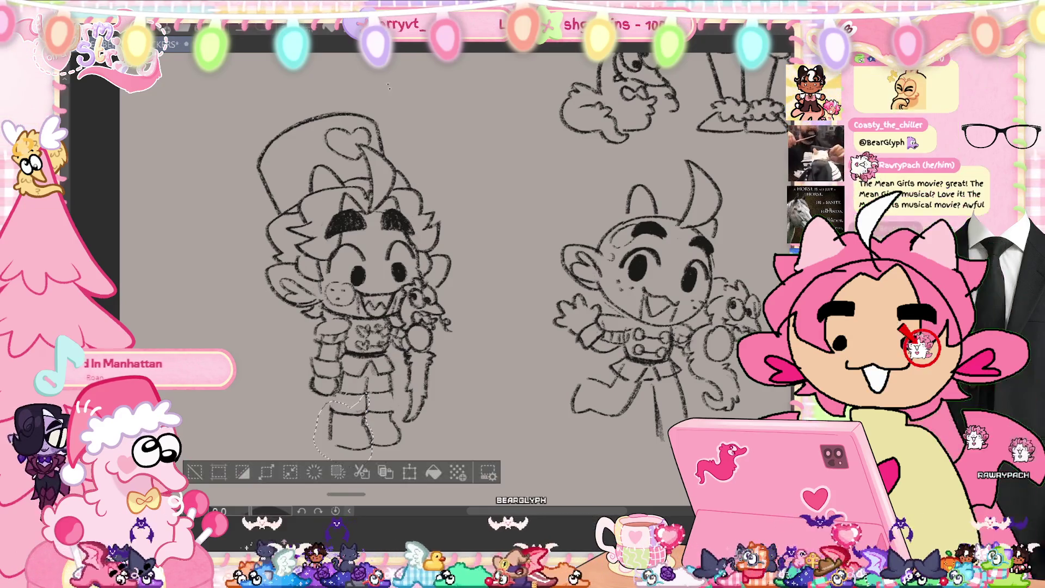
key("ctrl+t")
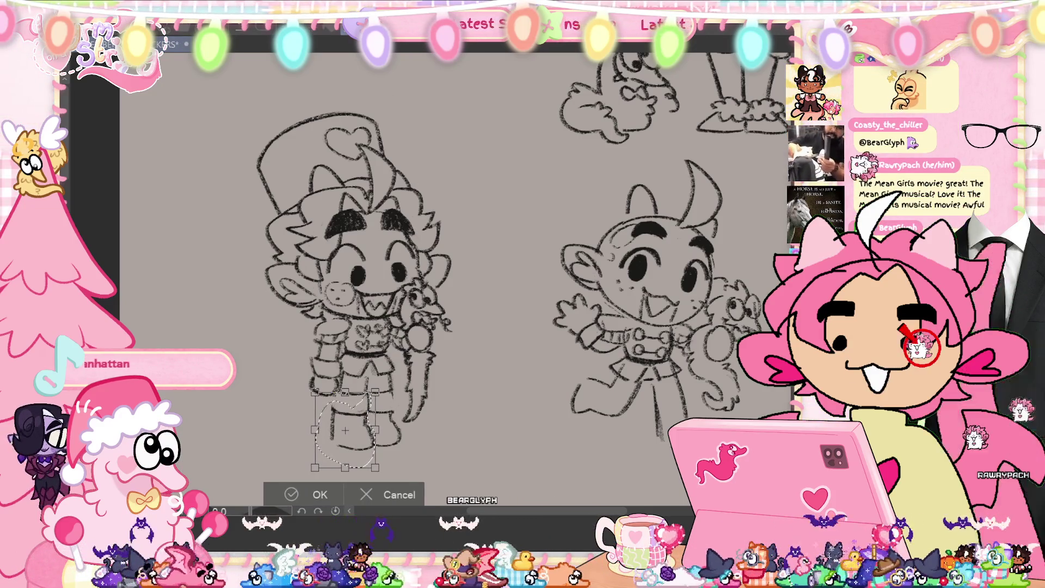
left_click(319, 494)
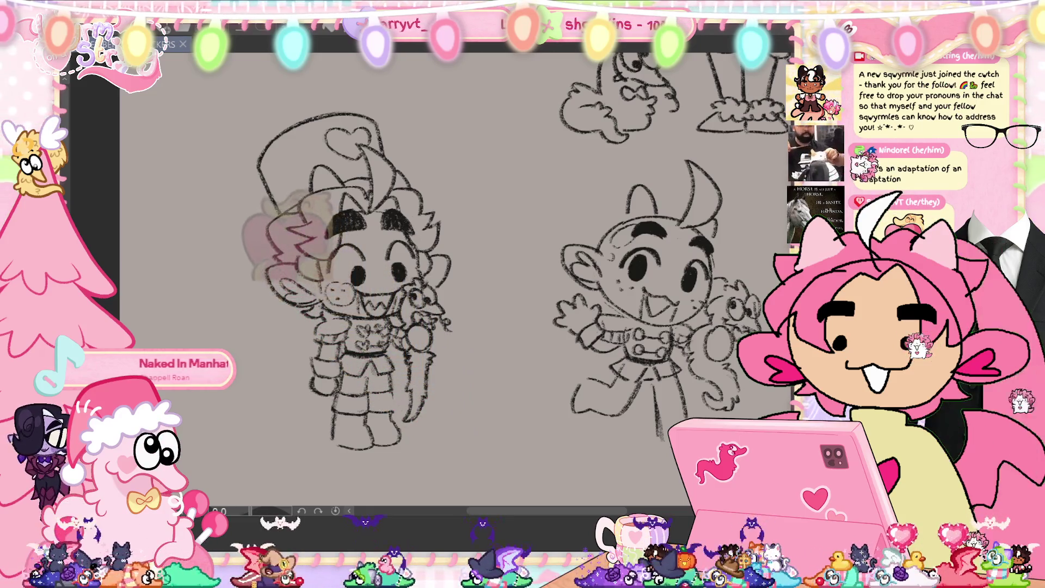
key("h")
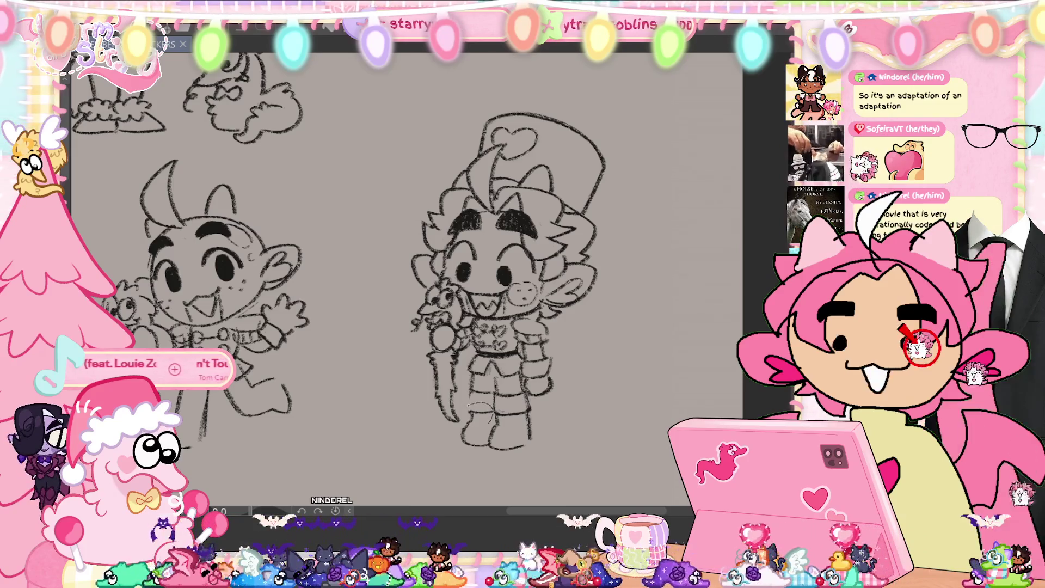
Nudge the boot slightly left, then try a curved ground line under the feet and undo it.
key("ctrl+t")
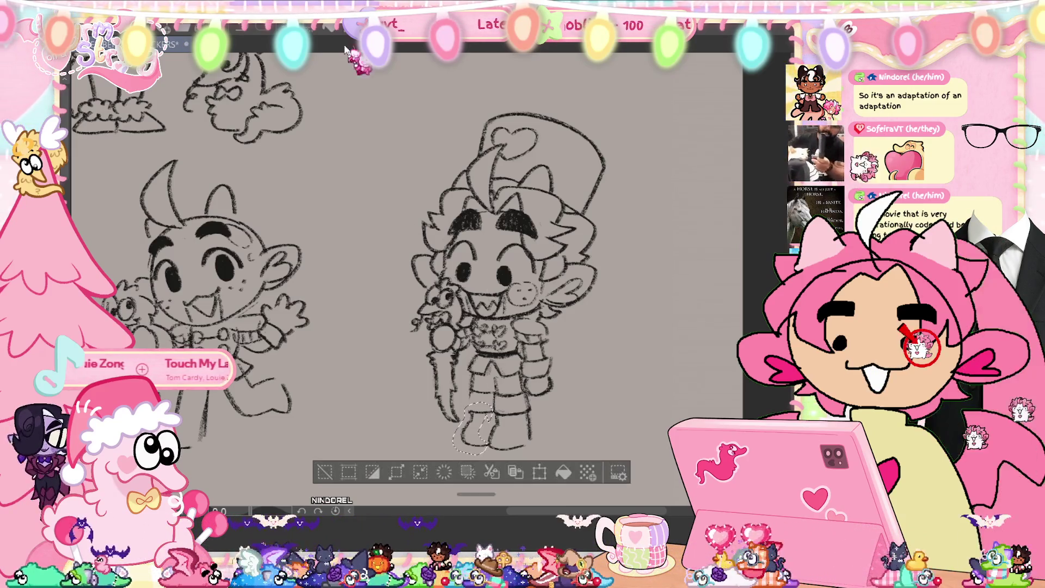
left_click_drag(487, 409, 486, 409)
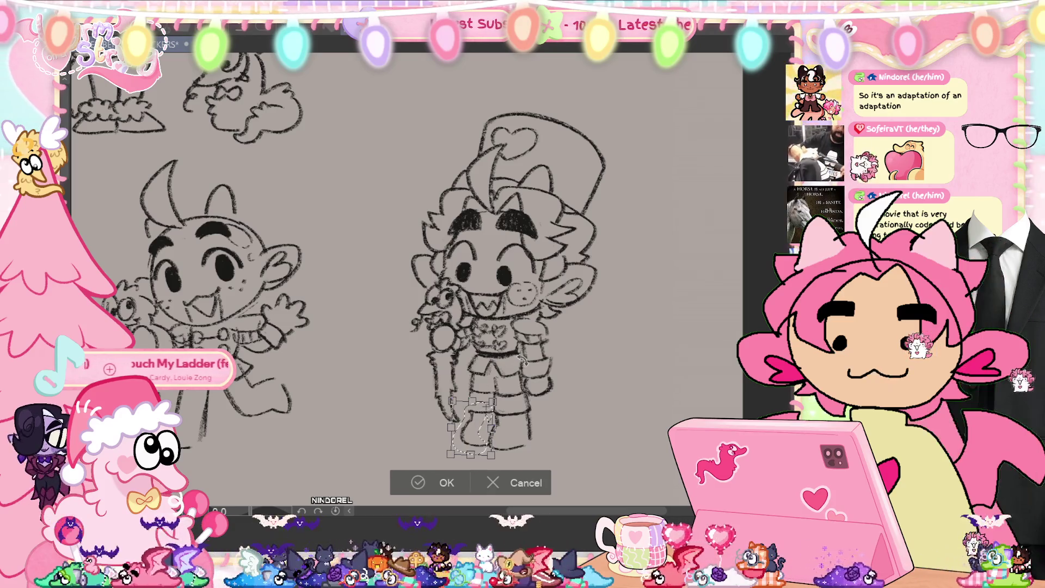
left_click(438, 482)
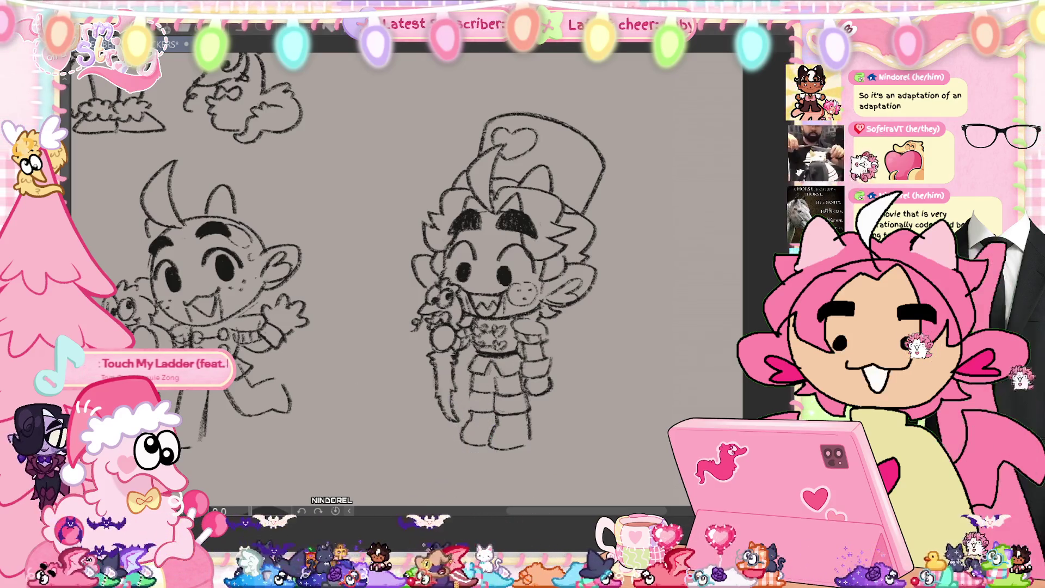
left_click_drag(438, 445, 536, 409)
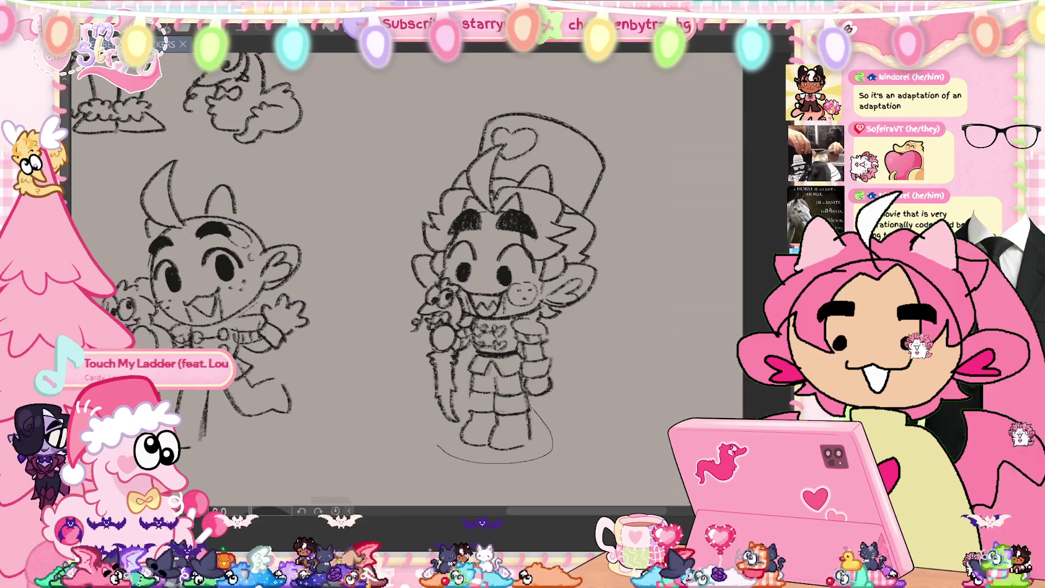
key("ctrl+z")
key("ctrl+z")
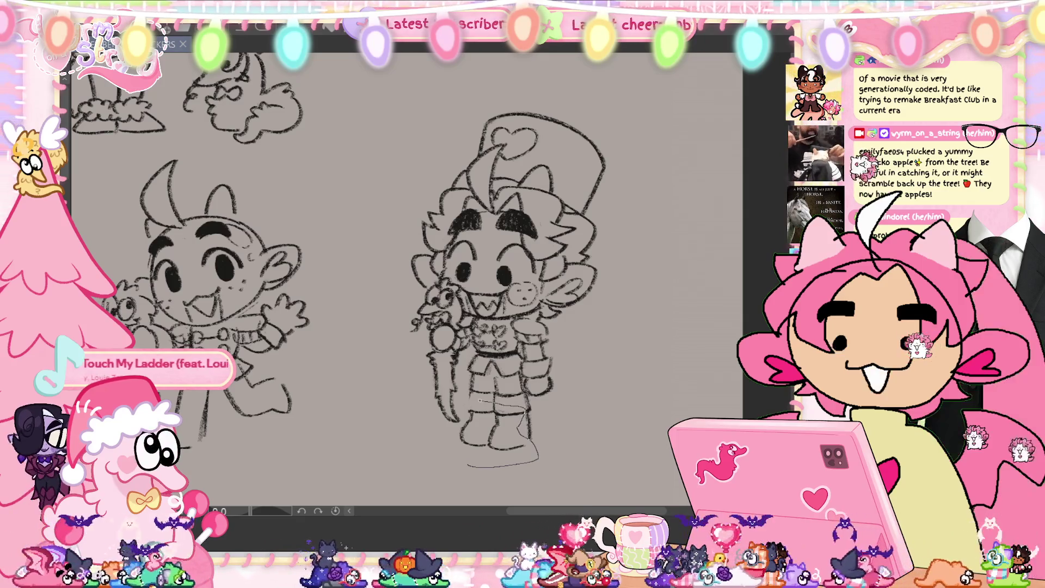
Remove the ground line and reposition the hat character's feet.
key("ctrl+z")
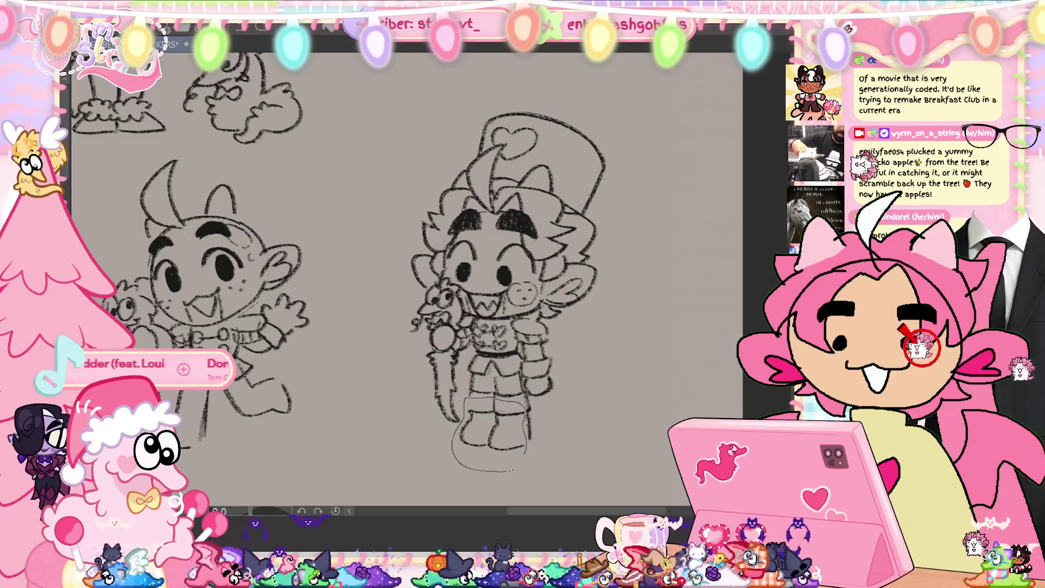
left_click_drag(507, 470, 507, 471)
key("ctrl+t")
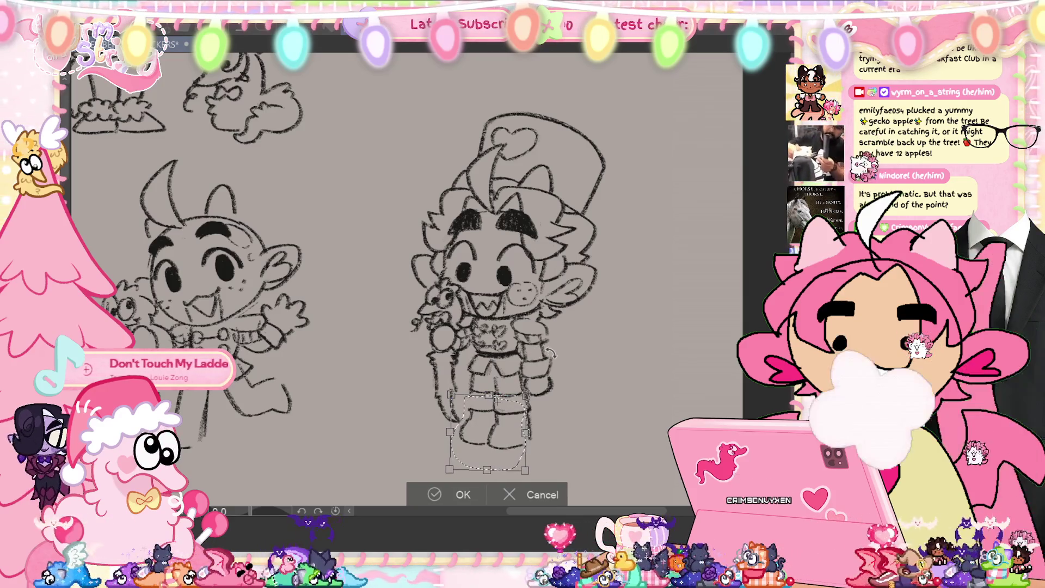
left_click(456, 489)
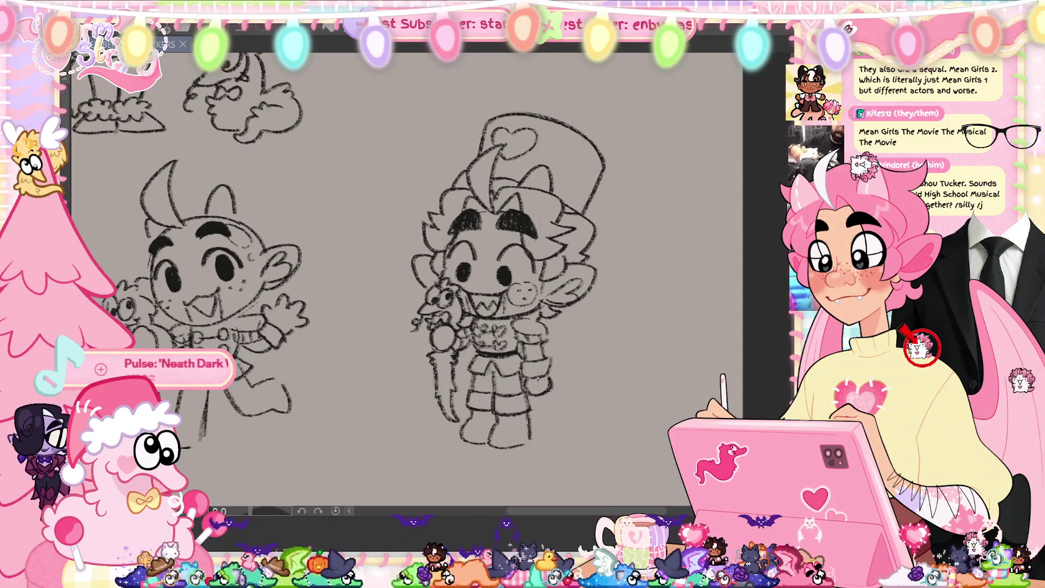
Add a stroke near the hat top, shrink the heart doodle slightly, and touch up the boots.
left_click_drag(511, 164, 547, 152)
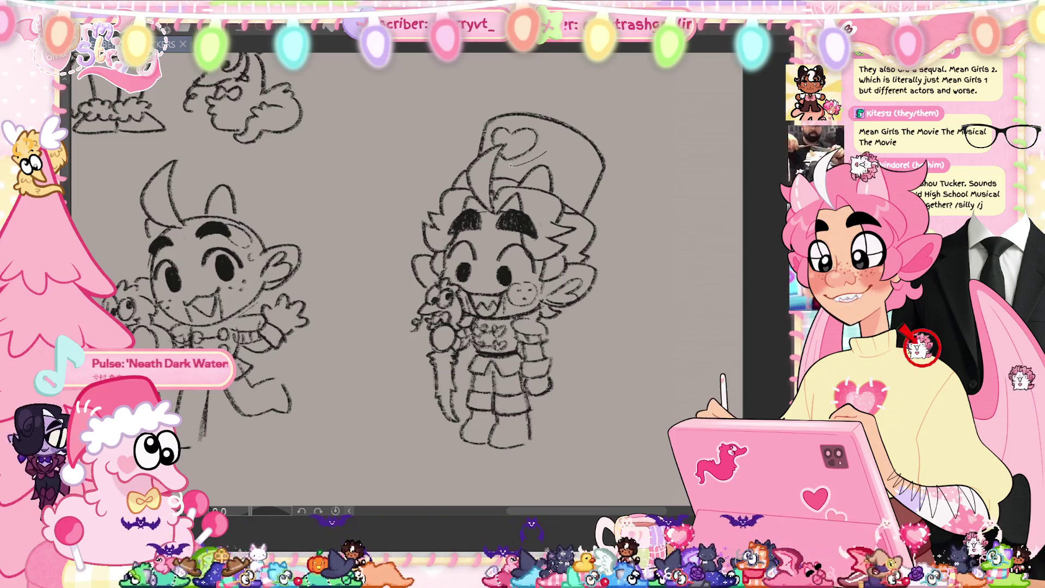
left_click_drag(501, 128, 503, 126)
key("ctrl+t")
left_click_drag(549, 165, 546, 164)
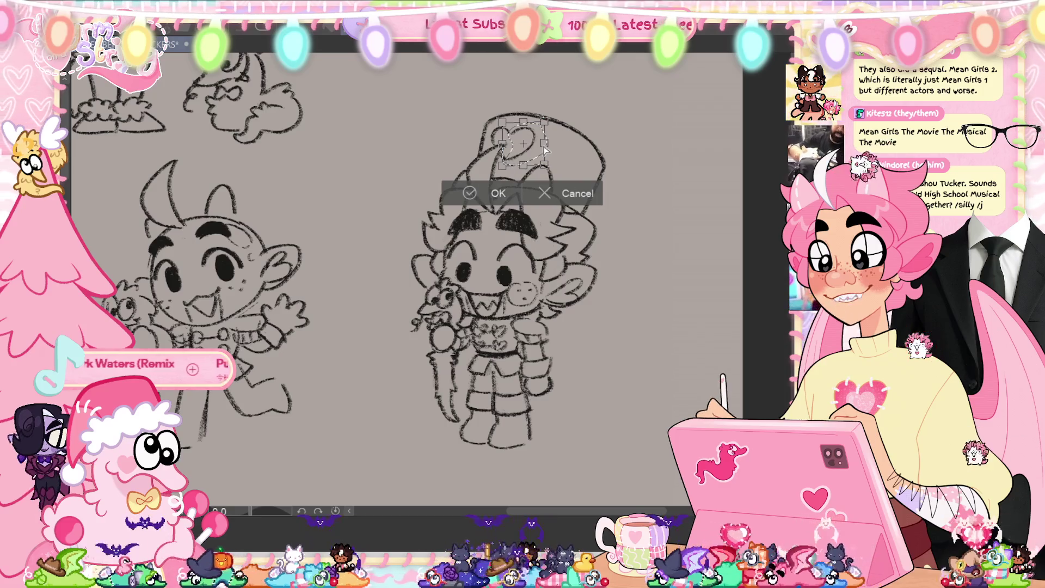
left_click(495, 195)
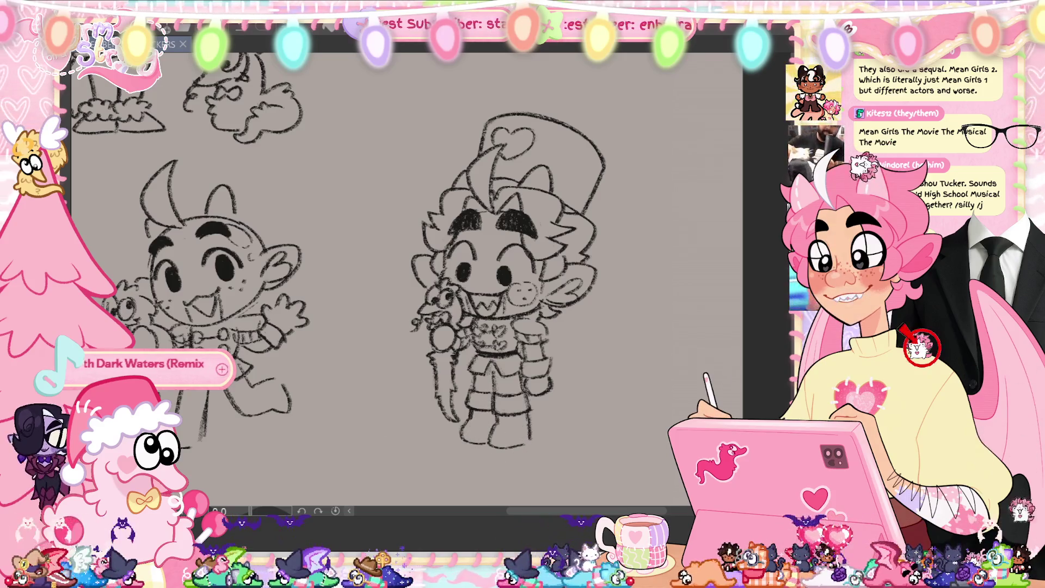
left_click_drag(466, 455, 479, 444)
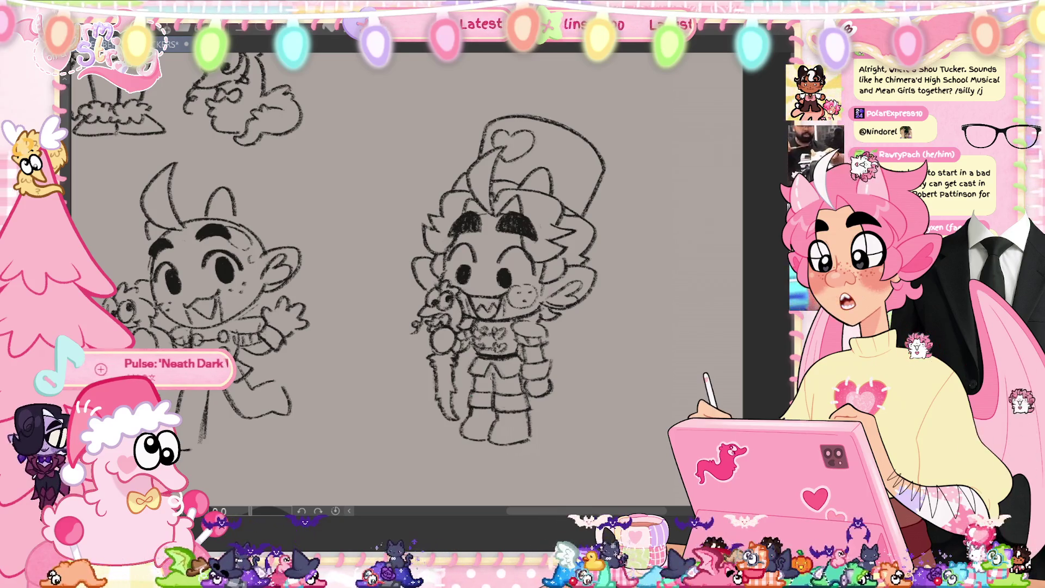
Save the drawing and mirror the canvas view to check it.
key("ctrl+s")
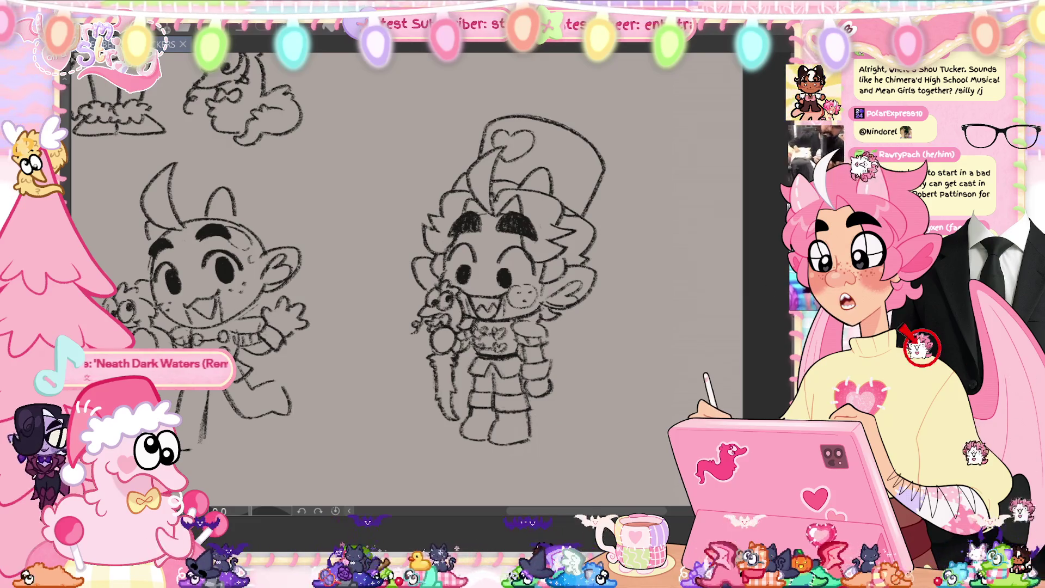
key("h")
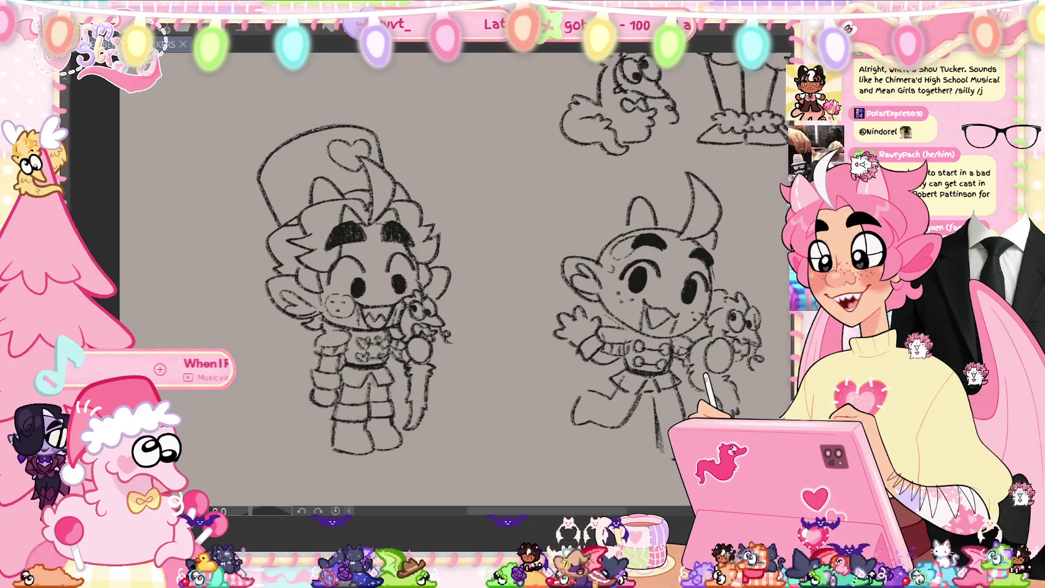
Zoom in on the hat-wearing character in the mirrored view.
scroll(321, 416, "up", 2)
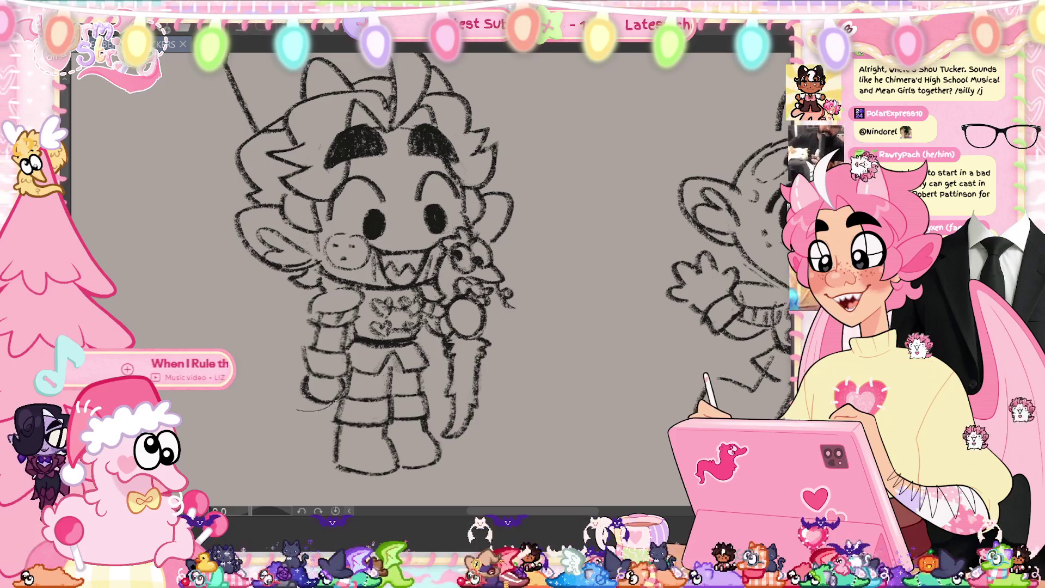
Lasso the character's left leg, reposition it with a transform, confirm it and deselect.
mouse_move(346, 375)
left_mouse_down()
mouse_move(348, 340)
mouse_move(304, 336)
mouse_move(323, 342)
mouse_move(335, 391)
left_mouse_up()
key("ctrl+t")
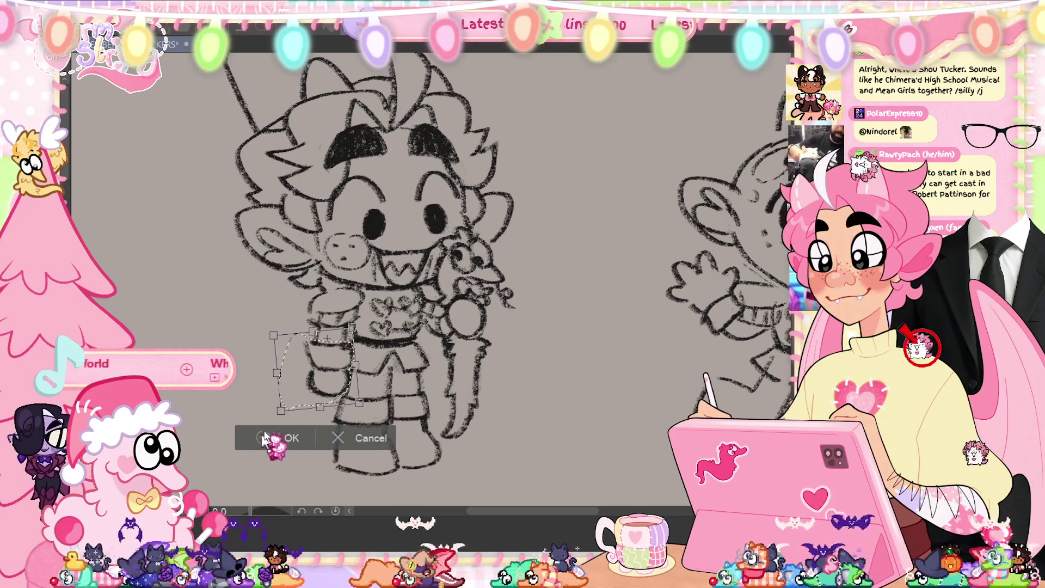
left_click(264, 439)
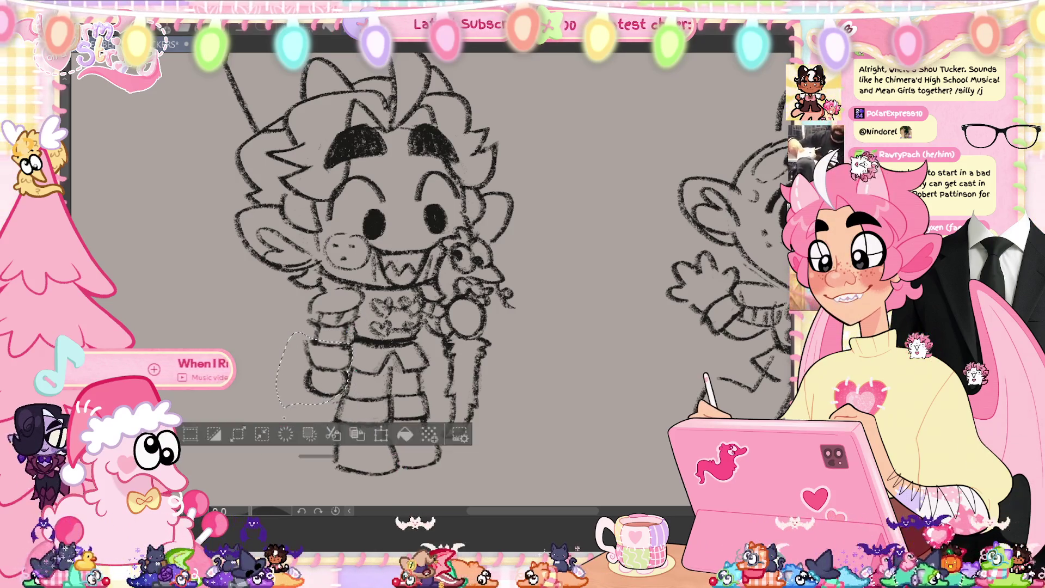
key("ctrl+d")
Mirror the canvas to check the drawing, save the sheet, and fit the page to the window.
key("h")
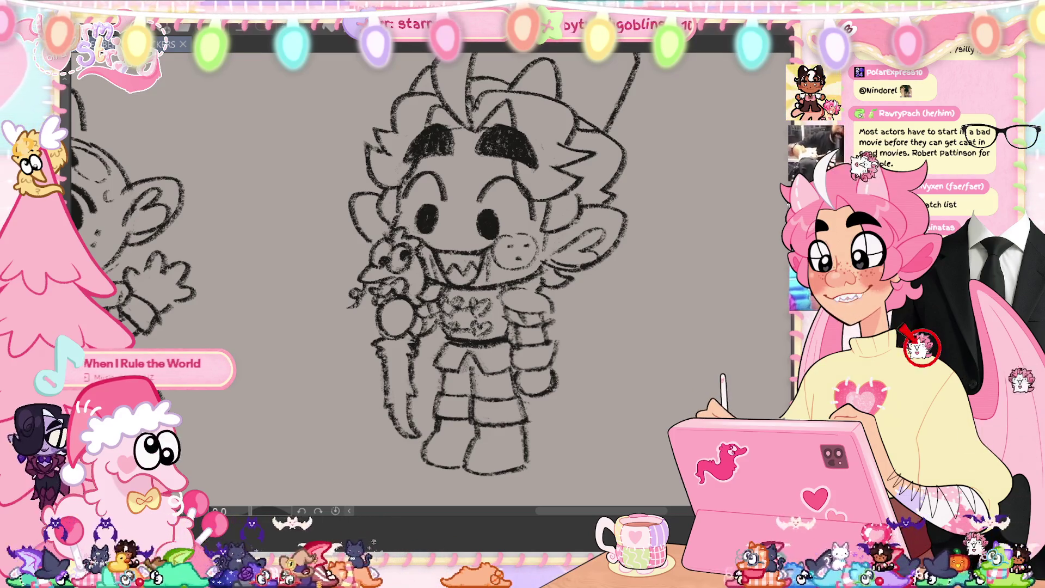
key("ctrl+minus")
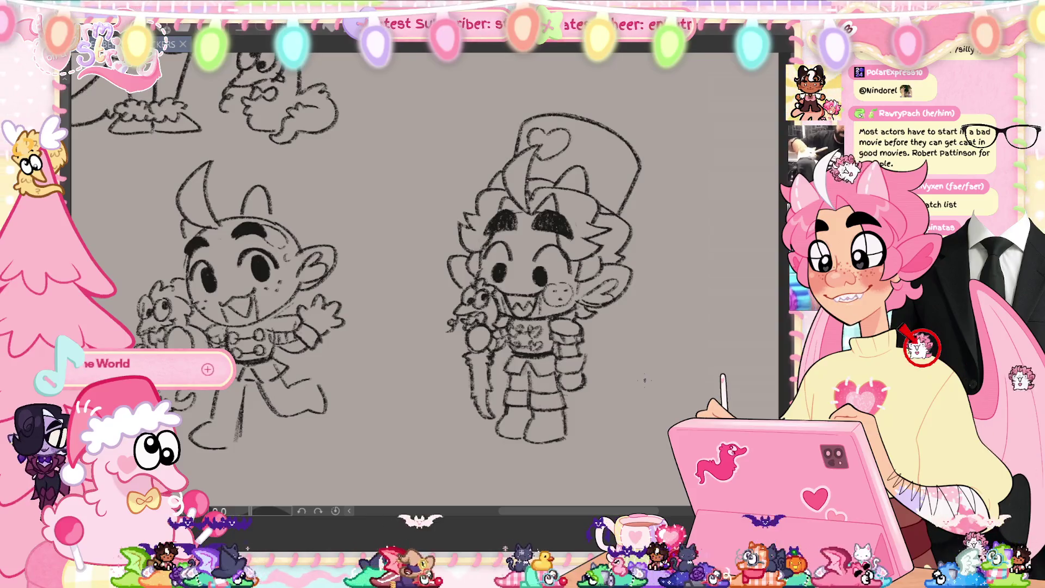
left_click_drag(644, 379, 644, 384)
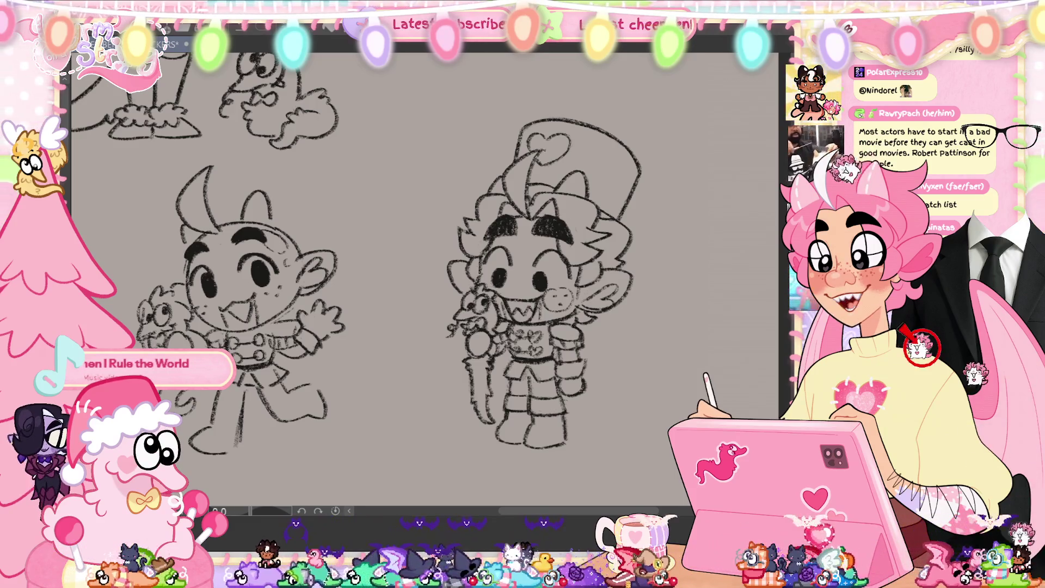
key("ctrl+s")
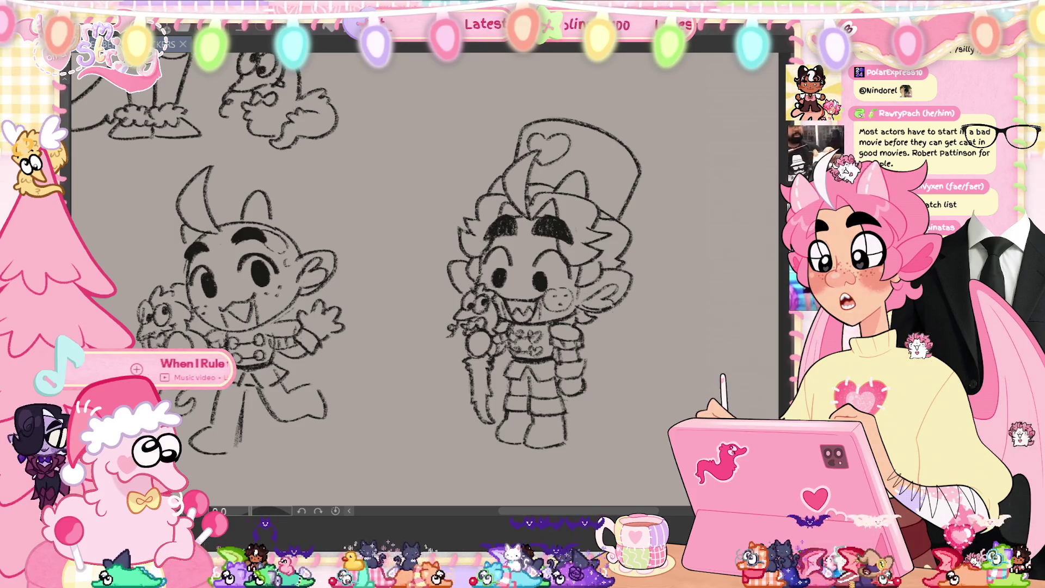
key("ctrl+0")
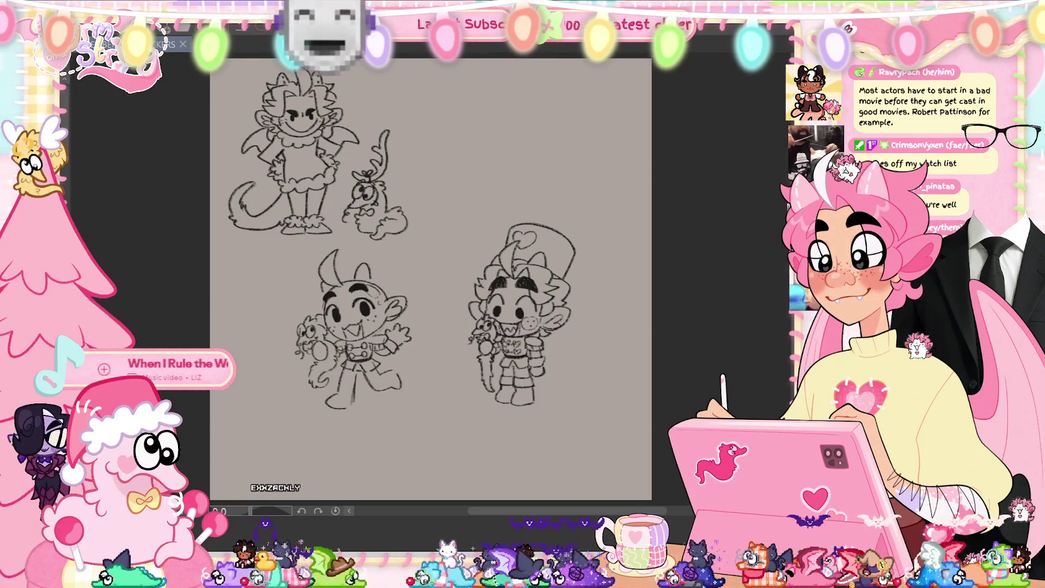
Lasso the top-hat character and move it up toward the top-right of the page.
mouse_move(590, 194)
left_mouse_down()
mouse_move(443, 283)
mouse_move(582, 156)
left_mouse_up()
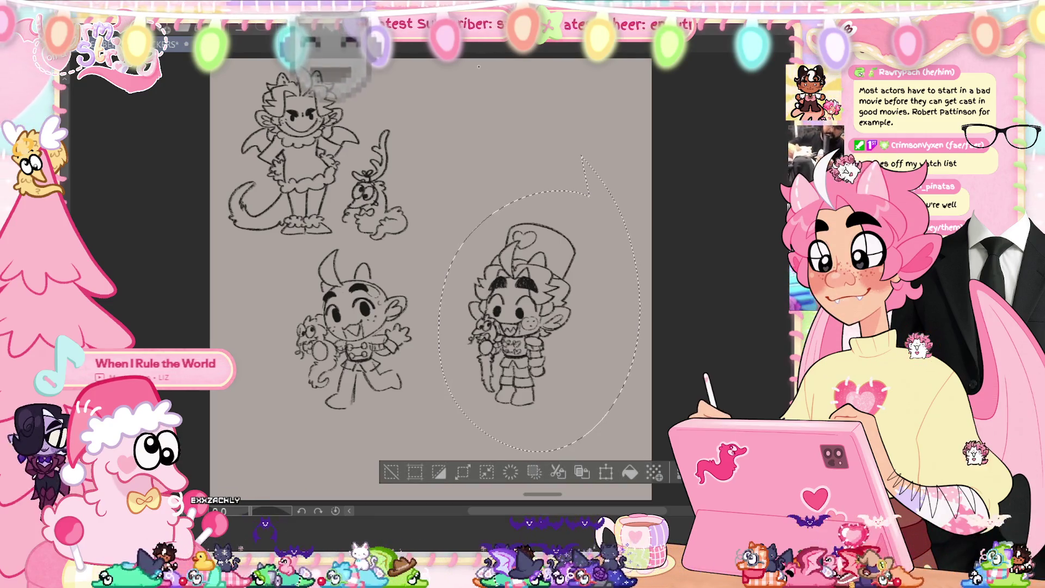
key("ctrl+t")
mouse_move(503, 453)
left_mouse_down()
mouse_move(526, 308)
mouse_move(546, 299)
left_mouse_up()
left_click(546, 325)
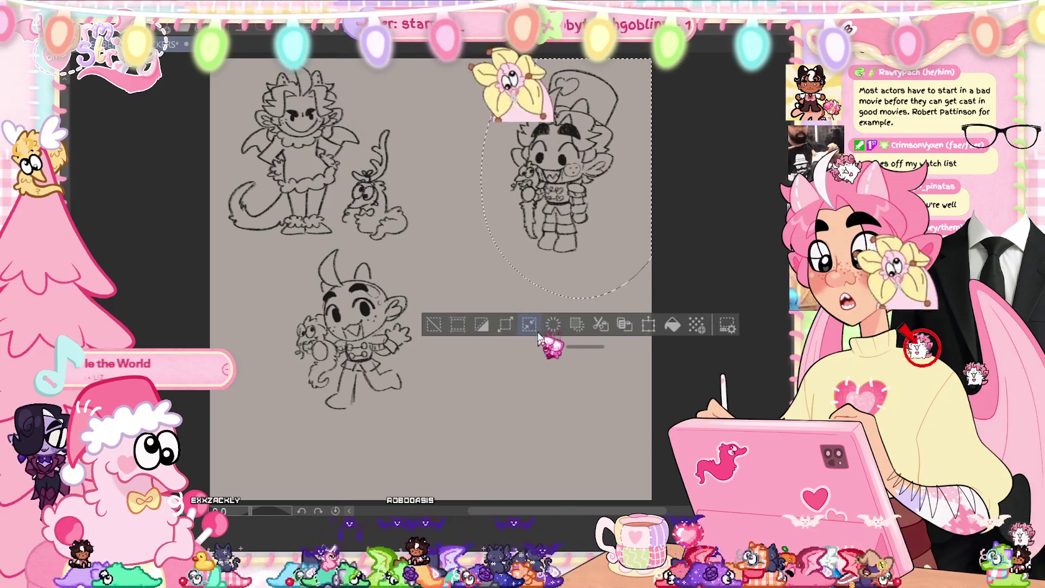
key("ctrl+d")
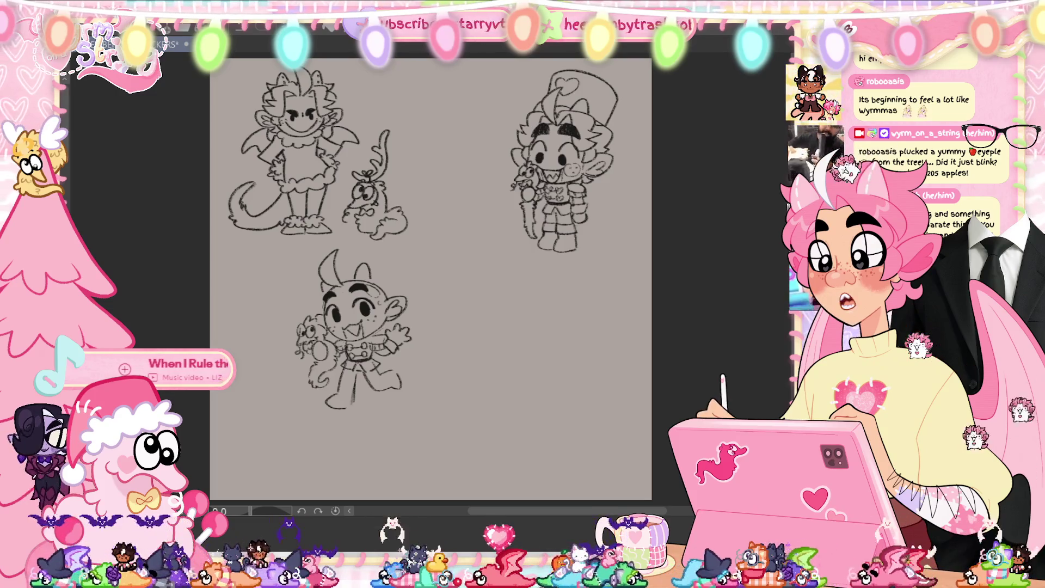
Sketch the stocking's left and right side lines in the empty lower-right area.
mouse_move(468, 391)
left_mouse_down()
mouse_move(551, 365)
mouse_move(527, 440)
left_mouse_up()
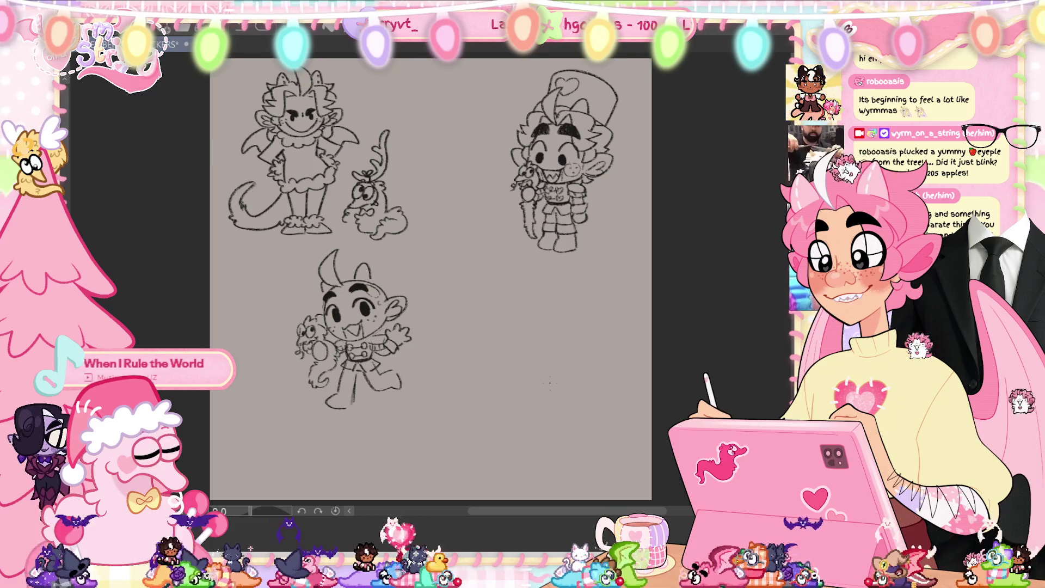
scroll(544, 417, "up", 3)
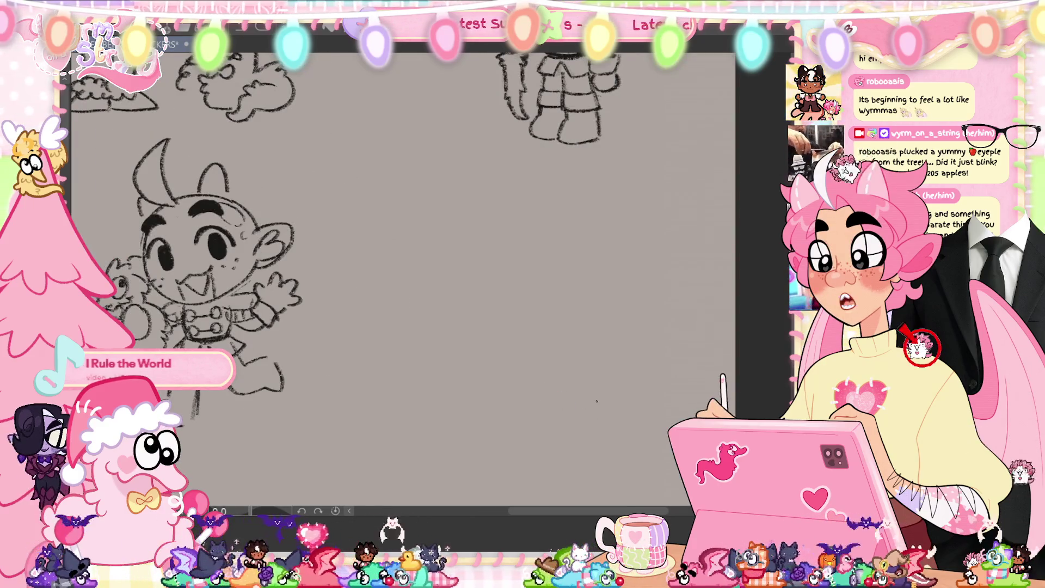
scroll(499, 330, "up", 3)
left_click_drag(371, 220, 412, 391)
mouse_move(508, 194)
left_mouse_down()
mouse_move(533, 307)
mouse_move(604, 378)
mouse_move(473, 418)
left_mouse_up()
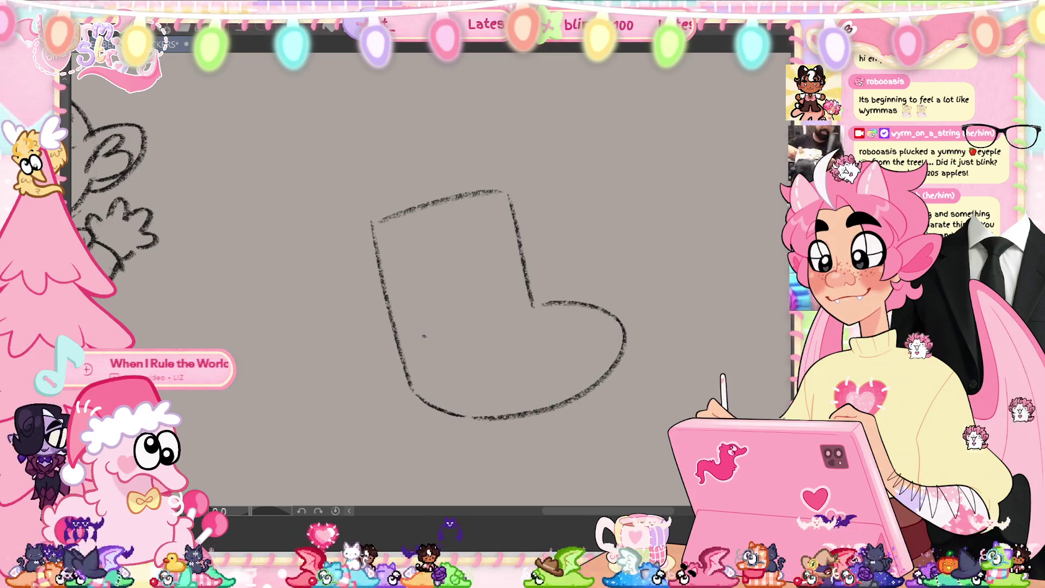
Draw the cuff band, redoing the misplaced cuff line, and thicken the stocking's bottom outline.
mouse_move(375, 294)
left_mouse_down()
mouse_move(484, 278)
mouse_move(531, 259)
mouse_move(386, 279)
mouse_move(525, 243)
left_mouse_up()
key("ctrl+z")
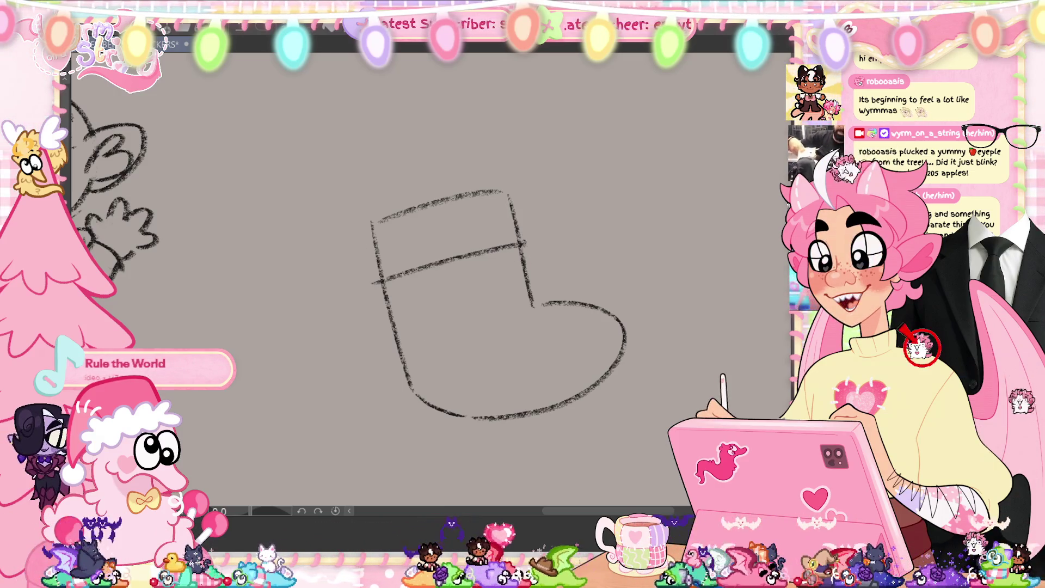
left_click_drag(513, 192, 525, 222)
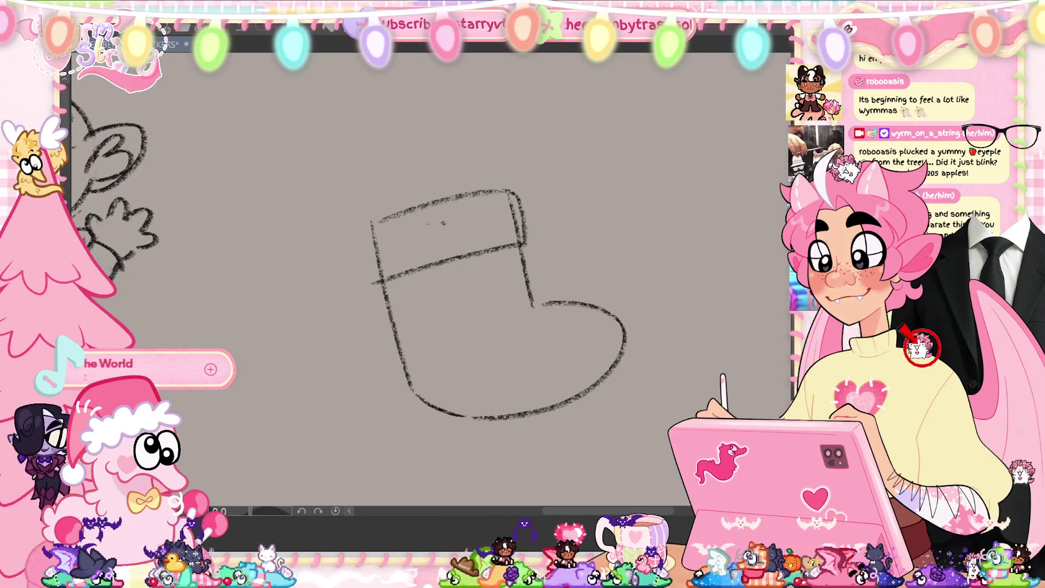
left_click_drag(372, 223, 375, 282)
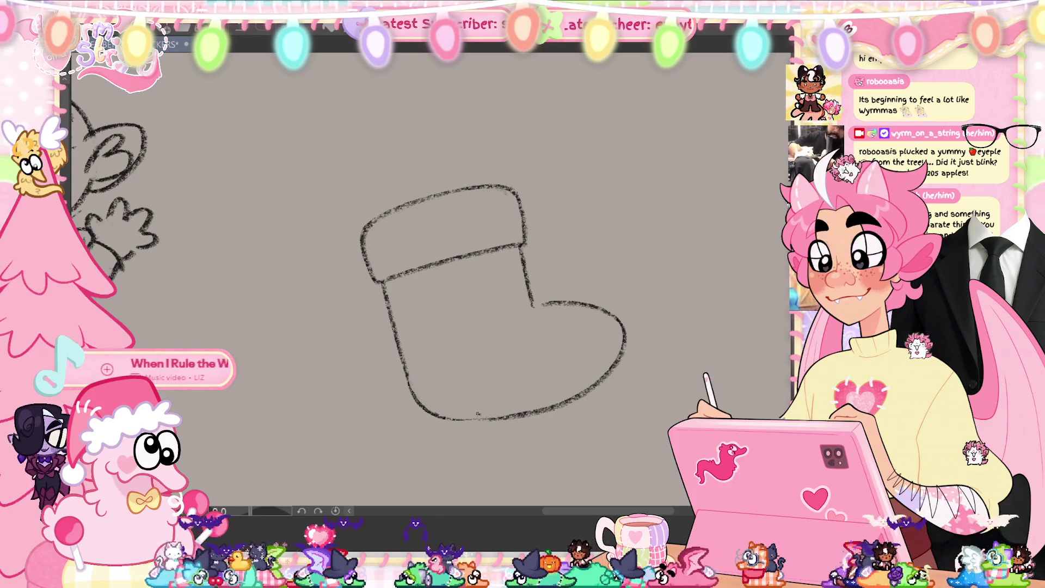
mouse_move(501, 419)
left_mouse_down()
mouse_move(450, 422)
mouse_move(525, 415)
left_mouse_up()
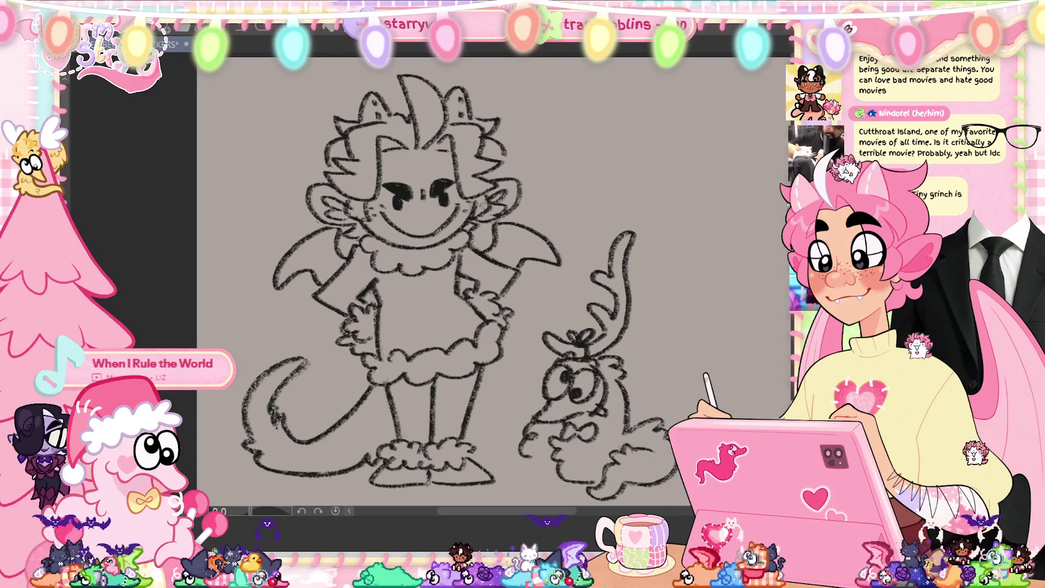
Pan the canvas to bring the stocking sketch back into close view.
mouse_move(704, 391)
left_mouse_down()
mouse_move(487, 284)
mouse_move(352, 182)
left_mouse_up()
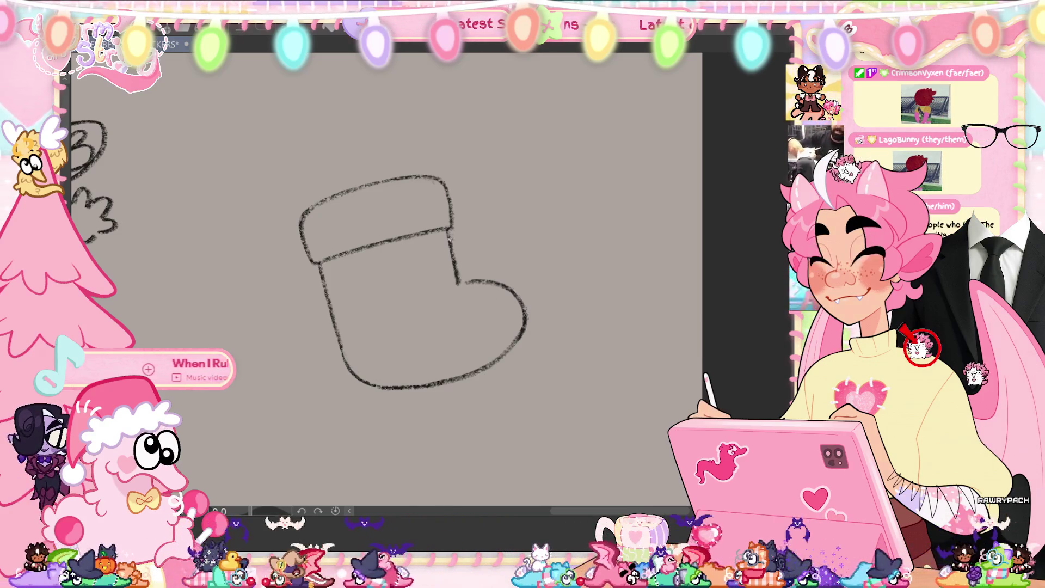
Close the gap at the stocking's heel, then fit the whole sketch sheet in view.
left_click_drag(457, 282, 489, 281)
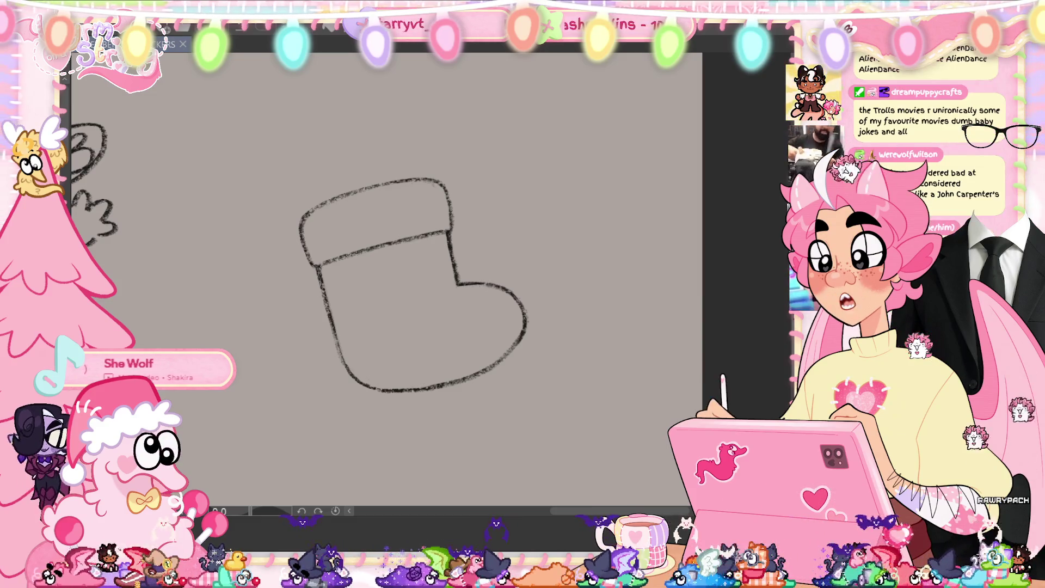
scroll(387, 283, "up", 2)
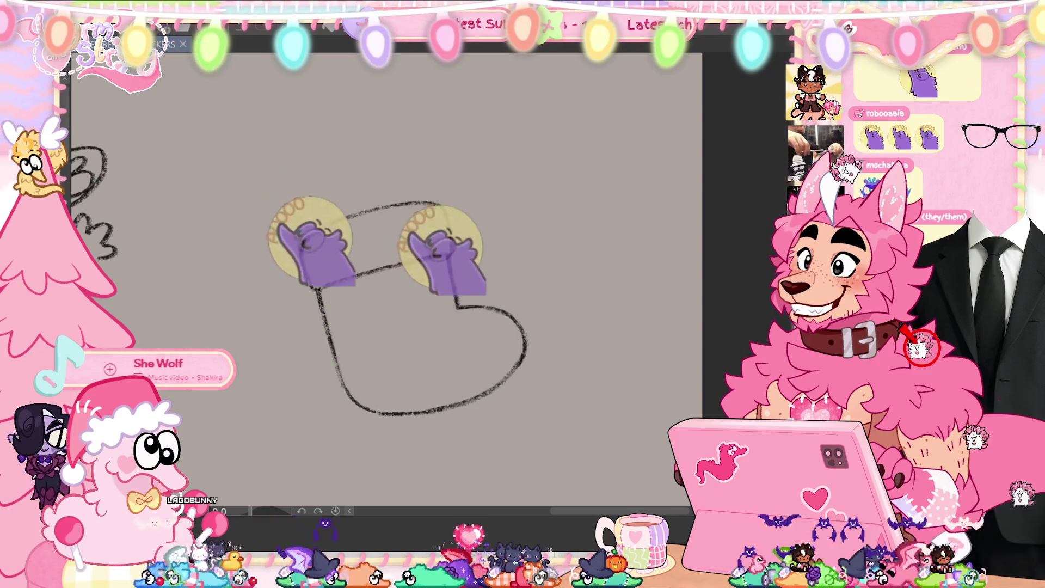
key("ctrl+0")
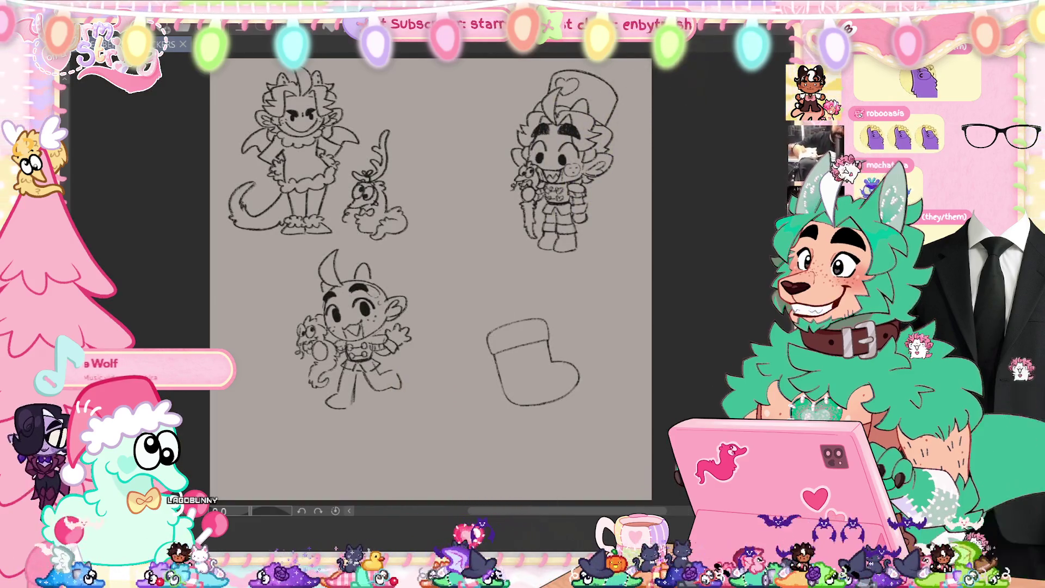
scroll(637, 152, "up", 3)
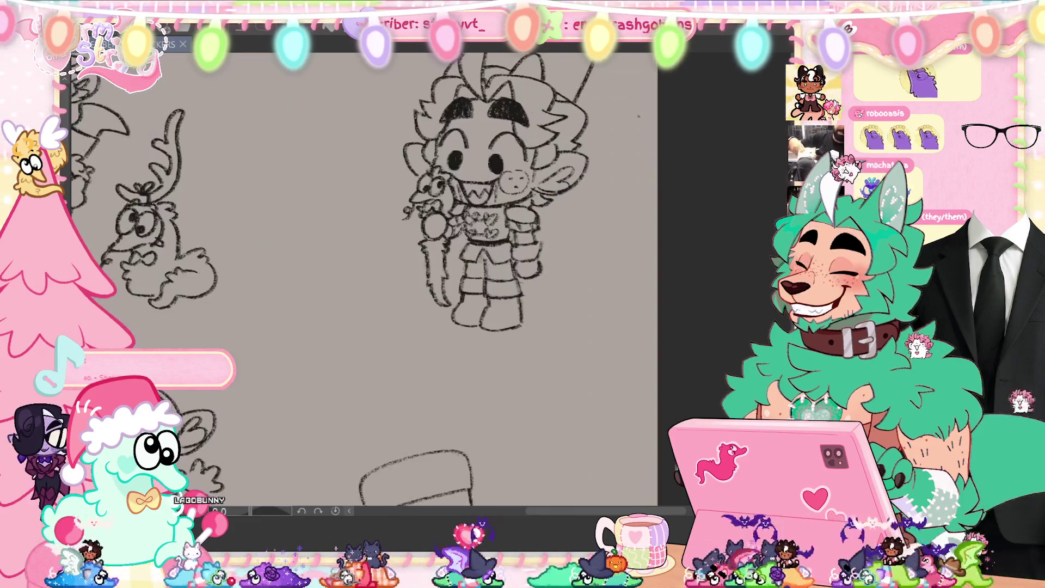
scroll(363, 283, "up", 3)
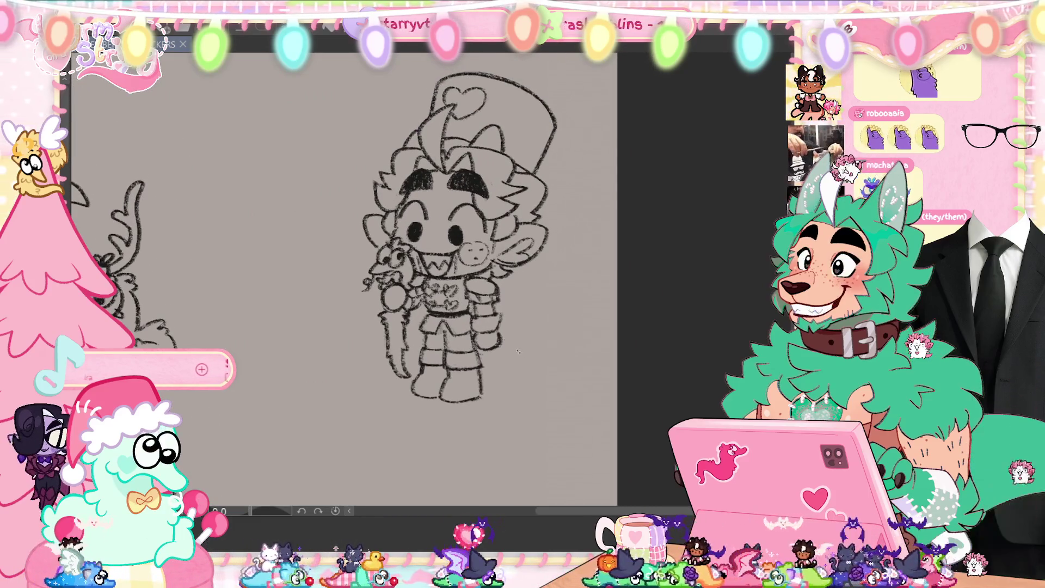
scroll(342, 272, "down", 3)
scroll(343, 272, "up", 5)
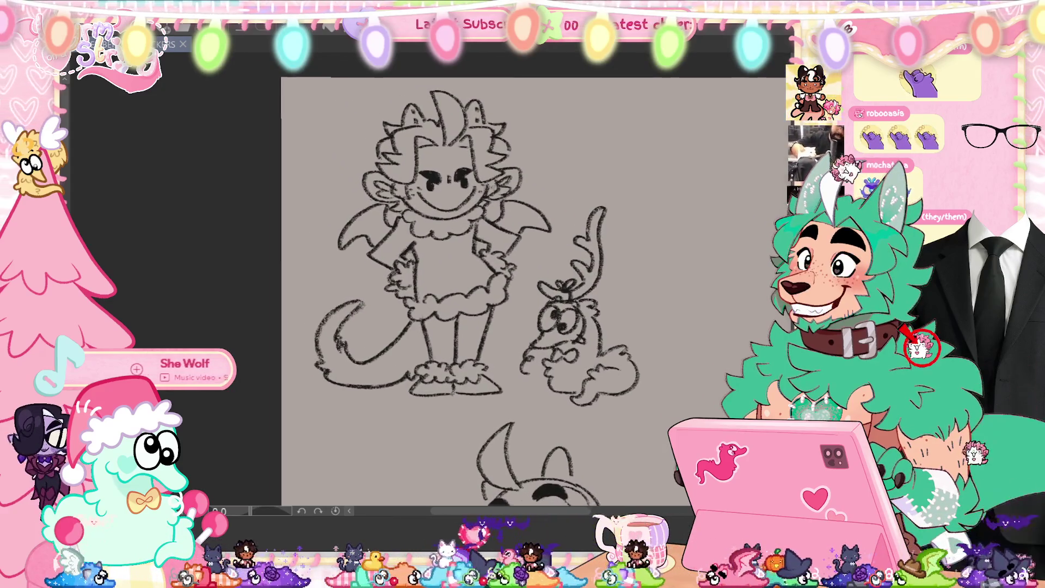
scroll(427, 277, "right", 5)
scroll(427, 278, "down", 5)
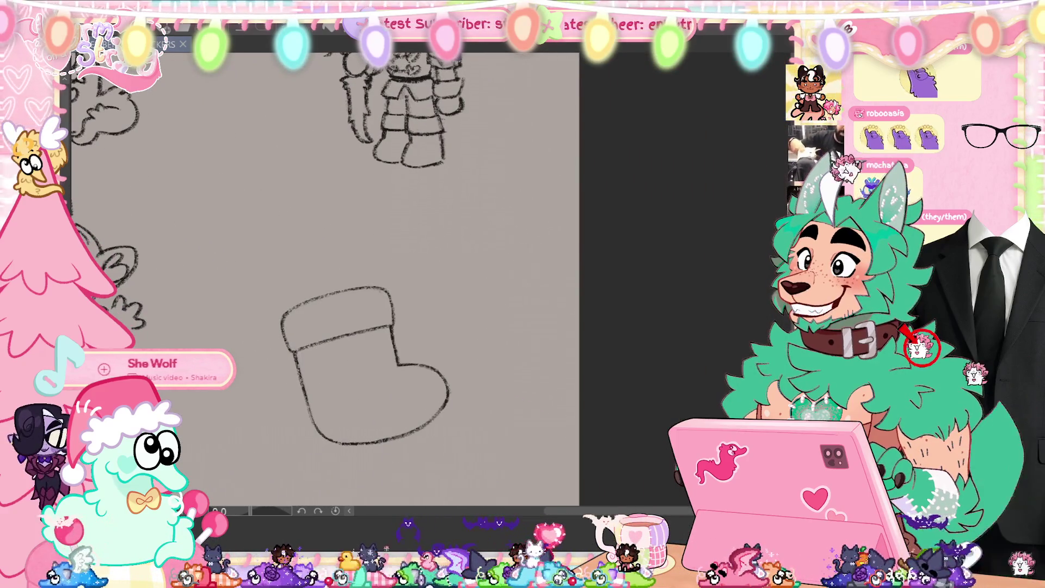
scroll(428, 278, "down", 3)
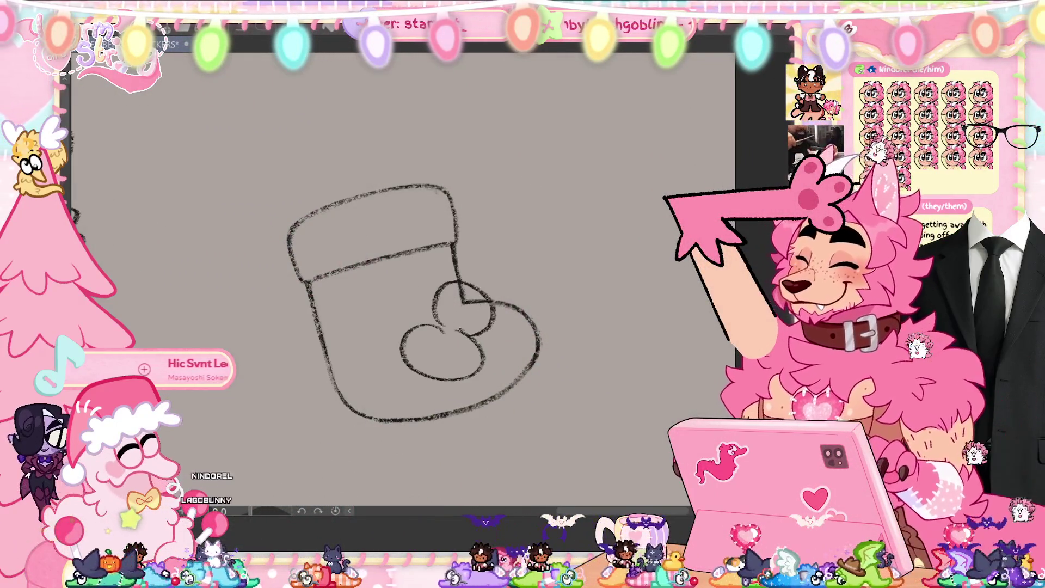
Undo the heart's upper loop stroke in the stocking toe.
key("ctrl+z")
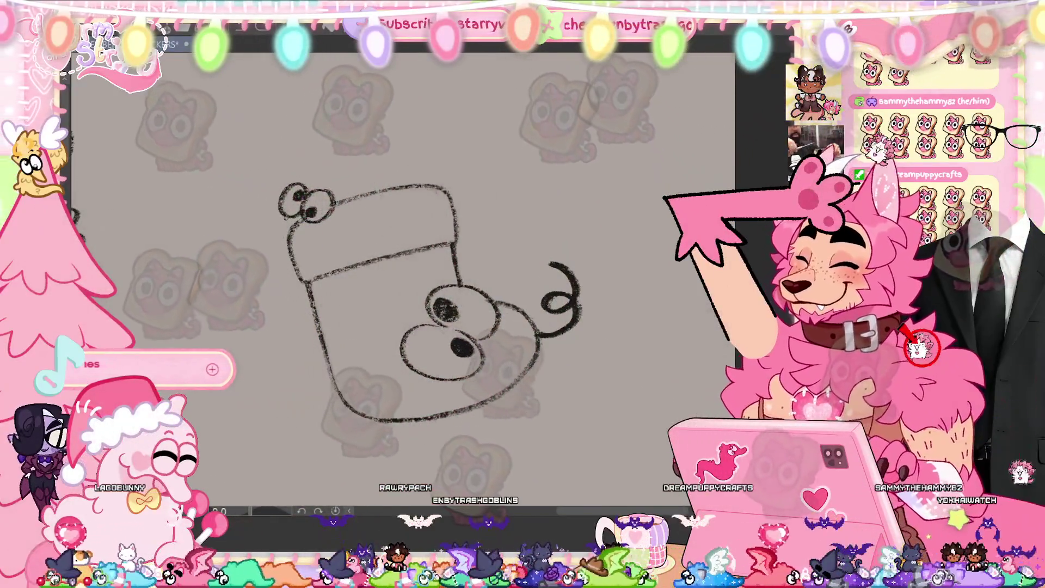
Remove the small beak stroke and draw hair tufts on the left creature's head.
key("ctrl+z")
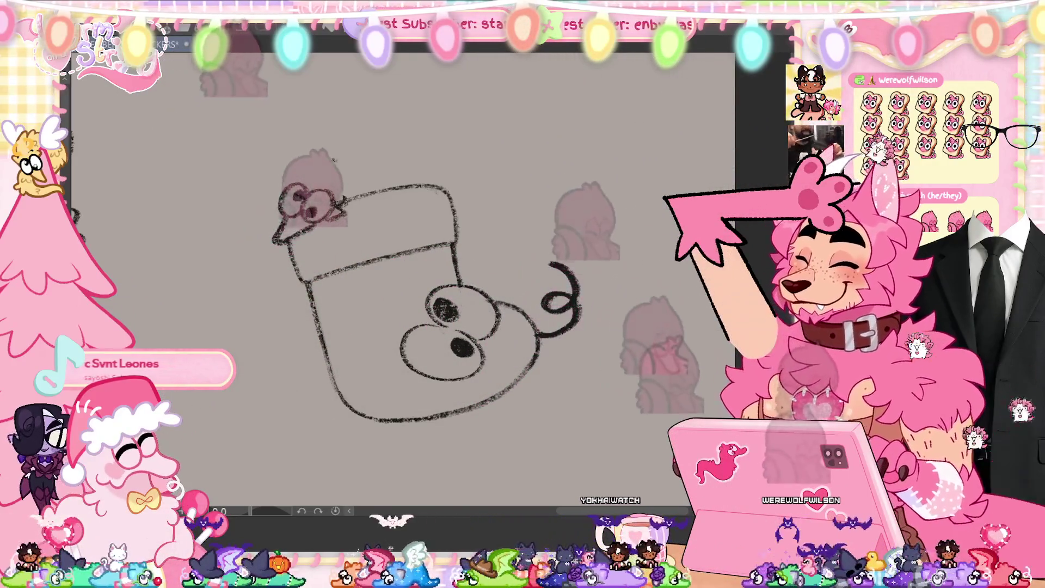
mouse_move(301, 178)
left_mouse_down()
mouse_move(306, 161)
mouse_move(325, 159)
left_mouse_up()
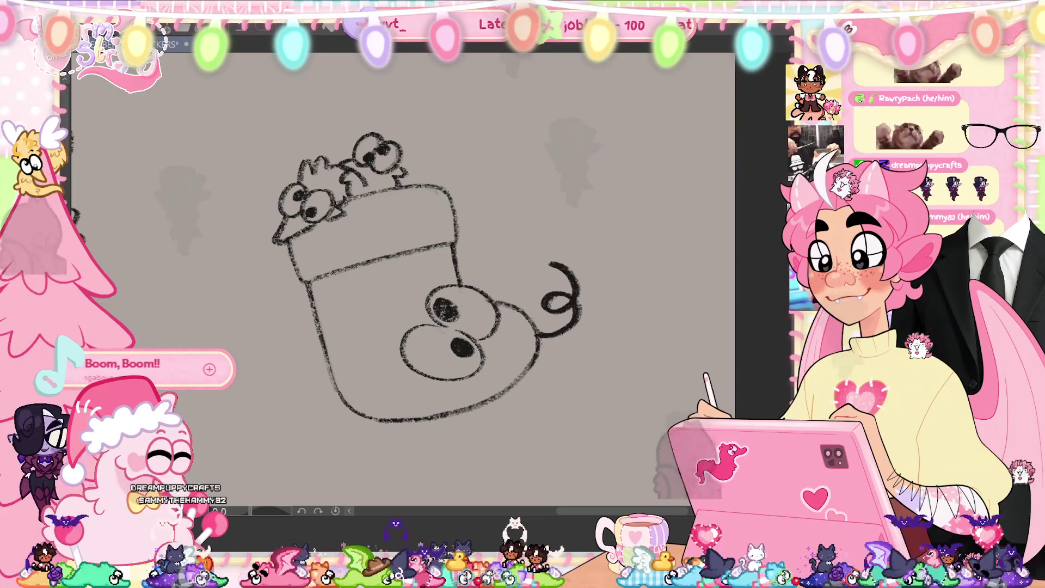
Undo a stroke and redraw a line while sketching the second creature beside the first.
key("ctrl+z")
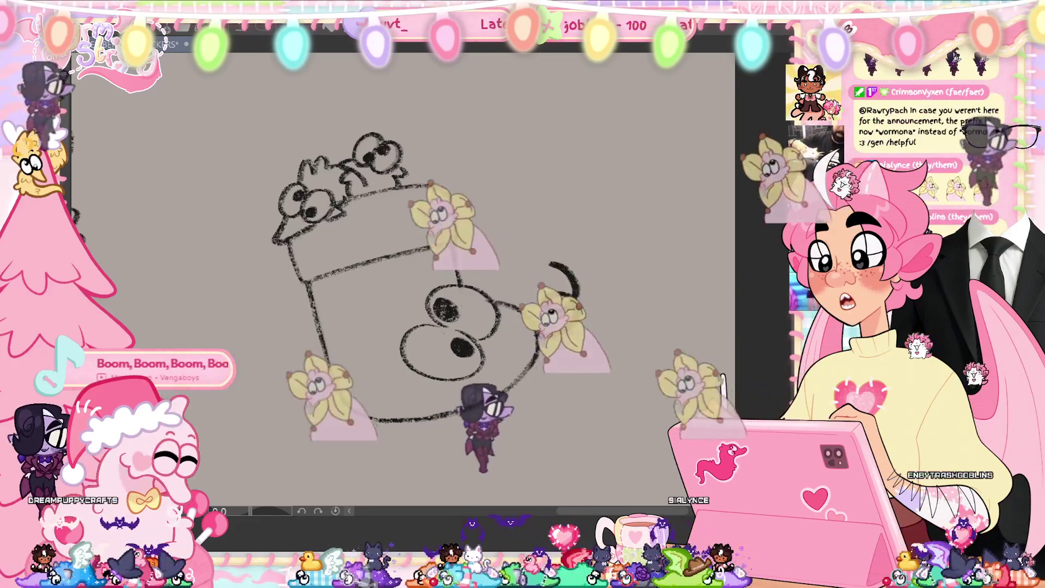
left_click_drag(551, 263, 571, 319)
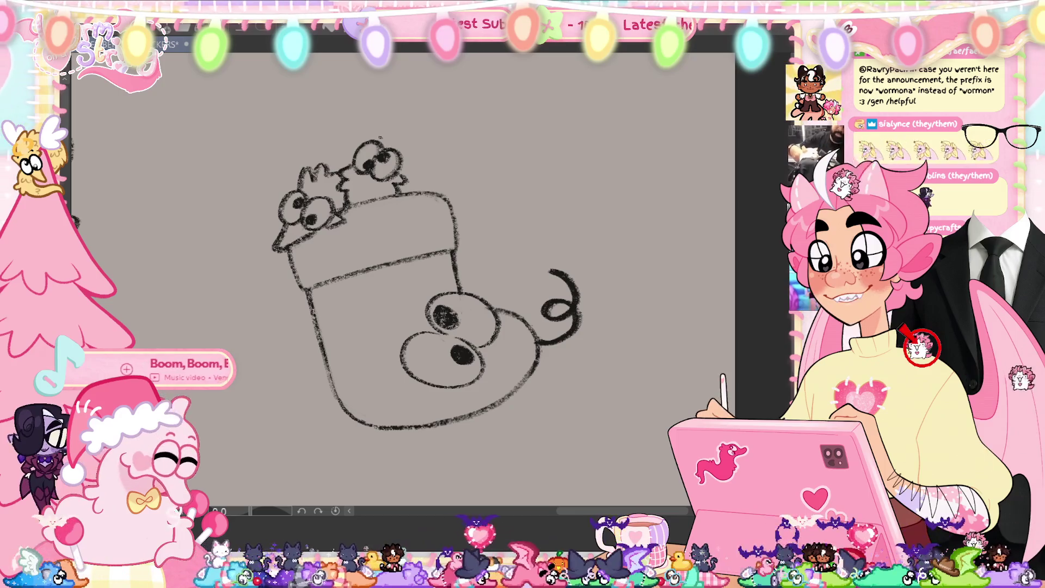
Draw a tall pointed ear on the right creature, redoing the first attempt.
mouse_move(381, 140)
left_mouse_down()
mouse_move(393, 122)
mouse_move(404, 148)
mouse_move(399, 116)
mouse_move(404, 152)
mouse_move(393, 115)
left_mouse_up()
key("ctrl+z")
key("ctrl+z")
key("ctrl+z")
left_click_drag(393, 115, 402, 148)
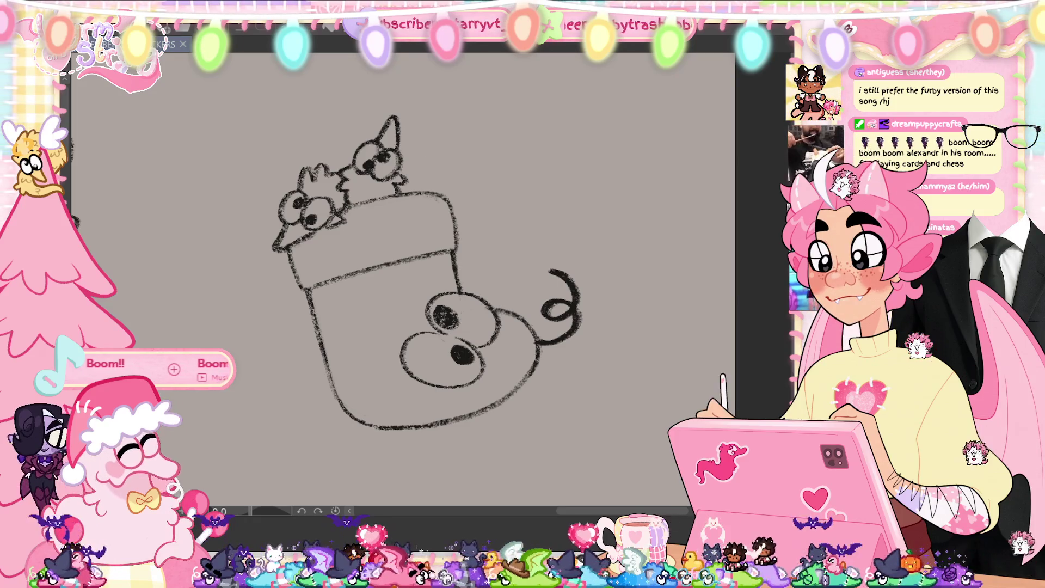
left_click(400, 171)
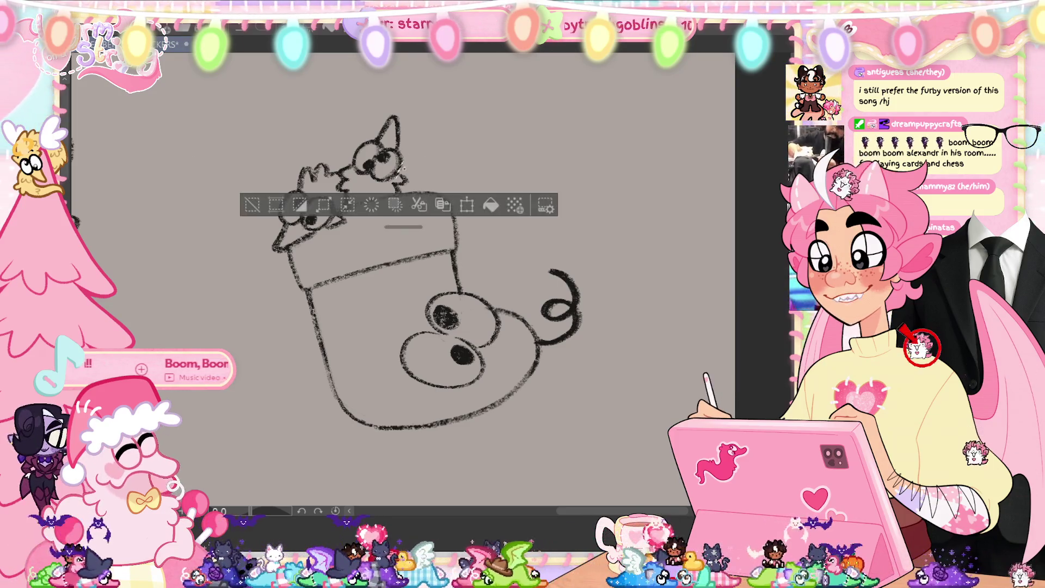
Select and transform the right-hand creature, apply it, deselect, and save the drawing.
mouse_move(354, 179)
left_mouse_down()
mouse_move(352, 117)
mouse_move(384, 188)
left_mouse_up()
left_click(479, 213)
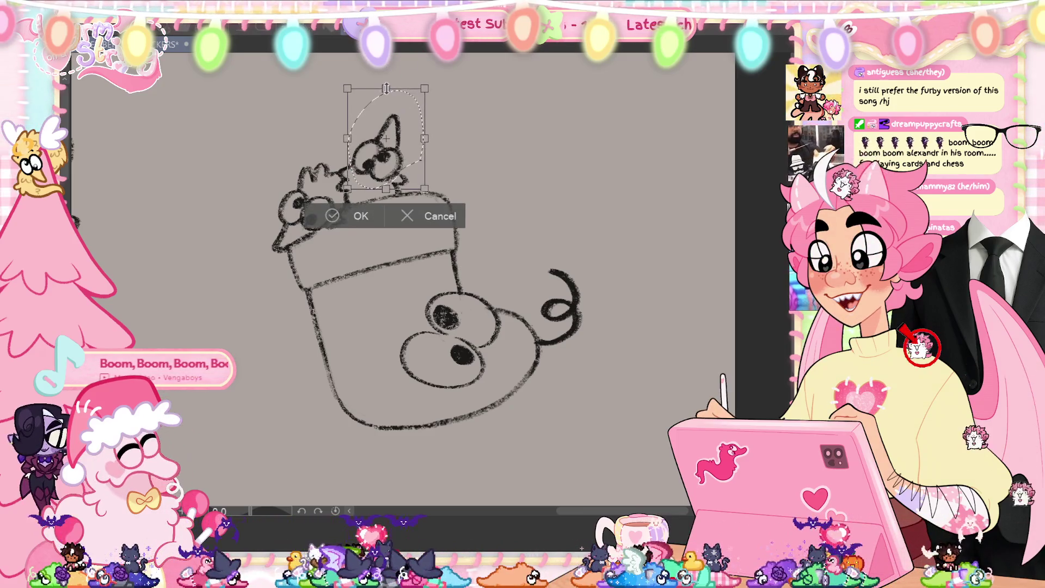
left_click(356, 216)
key("ctrl+d")
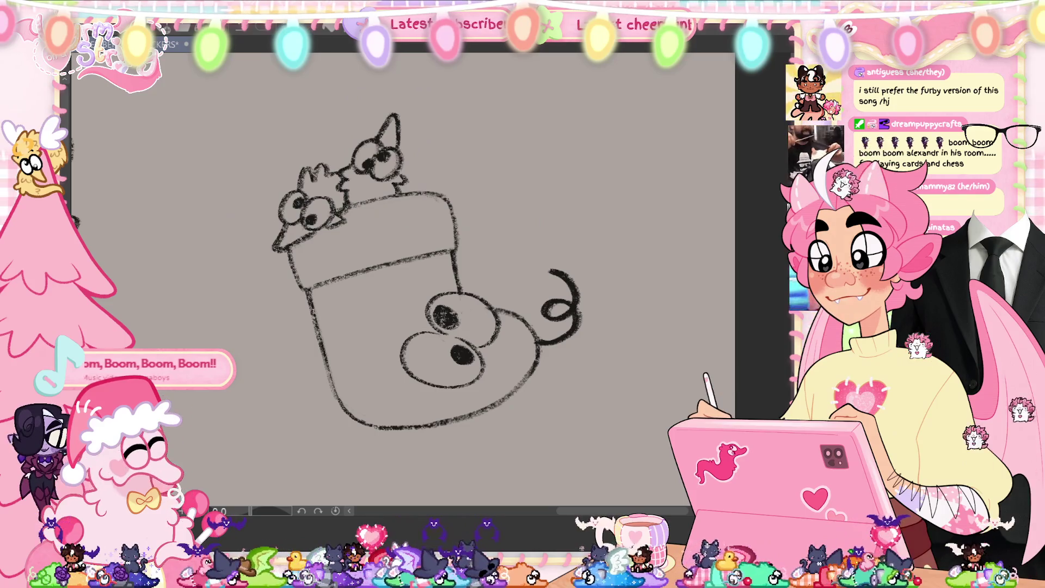
key("ctrl+s")
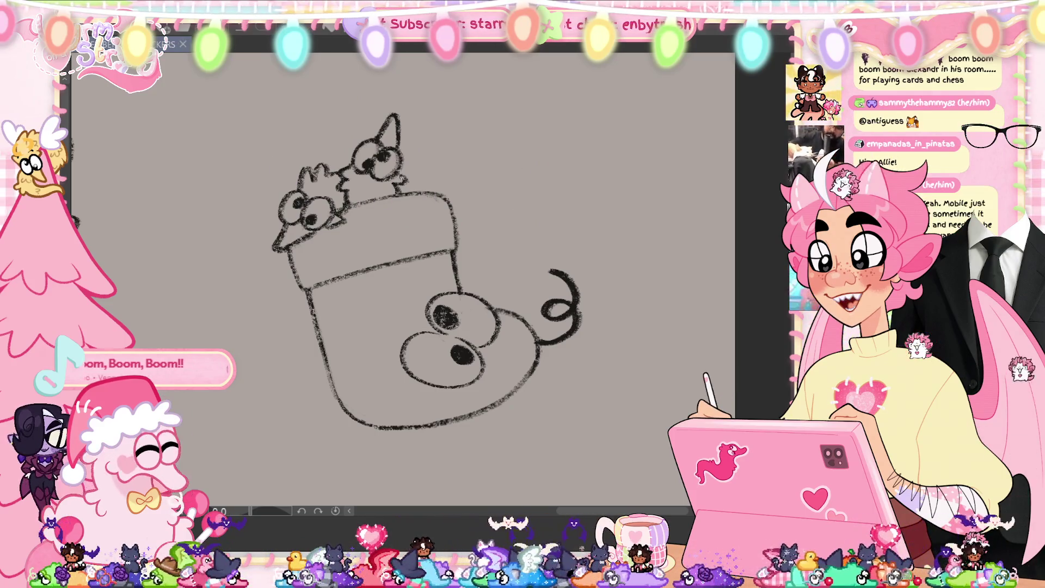
Add a short pencil stroke beside the right creature and darken the lower-left creature outline.
mouse_move(387, 192)
left_mouse_down()
mouse_move(410, 173)
mouse_move(389, 191)
mouse_move(407, 165)
mouse_move(407, 140)
left_mouse_up()
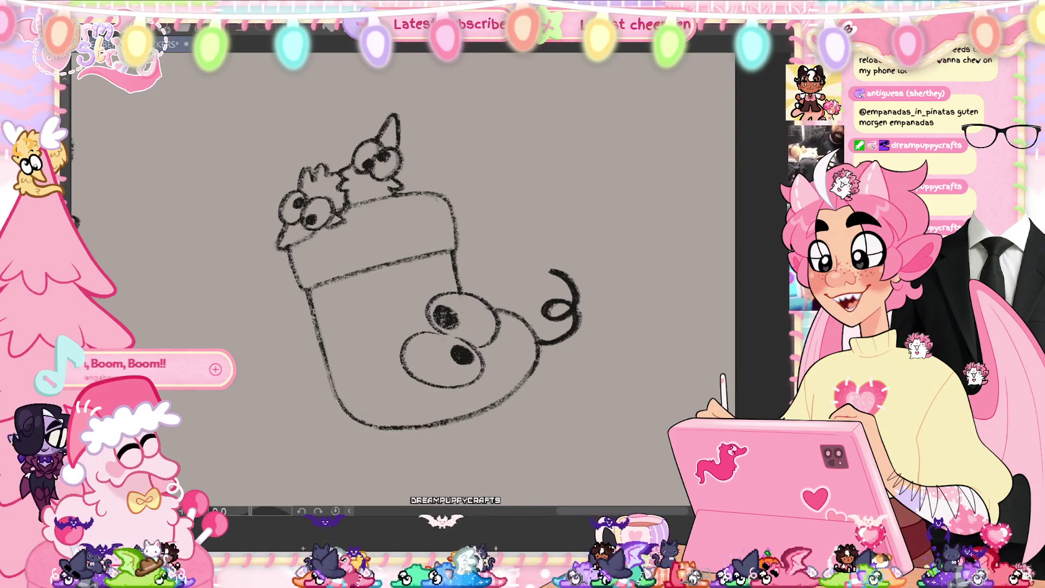
mouse_move(285, 247)
left_mouse_down()
mouse_move(321, 228)
mouse_move(303, 238)
left_mouse_up()
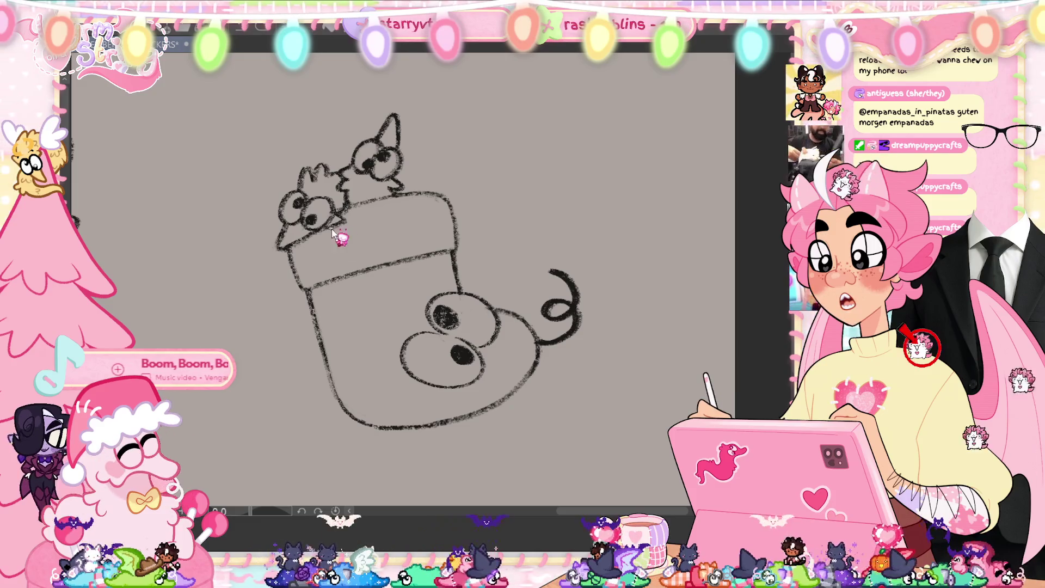
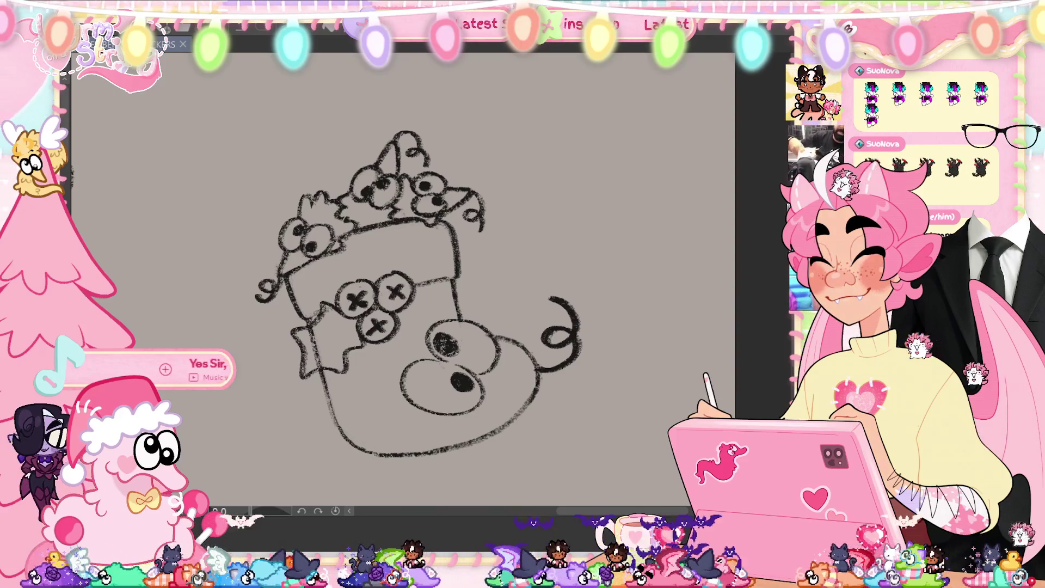
Turn the stocking upright, pan toward the character sketch, then fit the whole page in view.
scroll(419, 294, "up", 1)
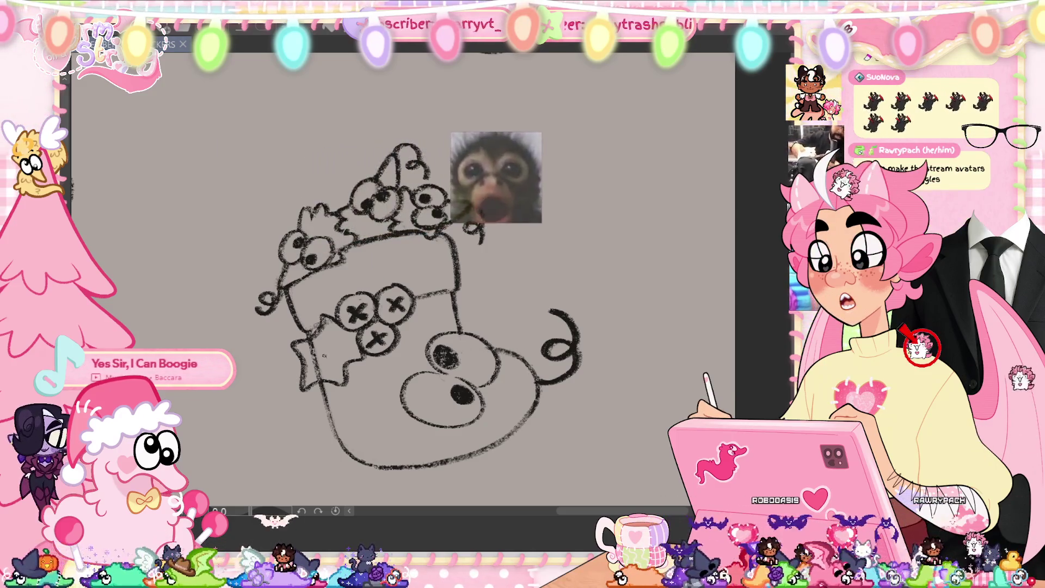
key("ctrl+0")
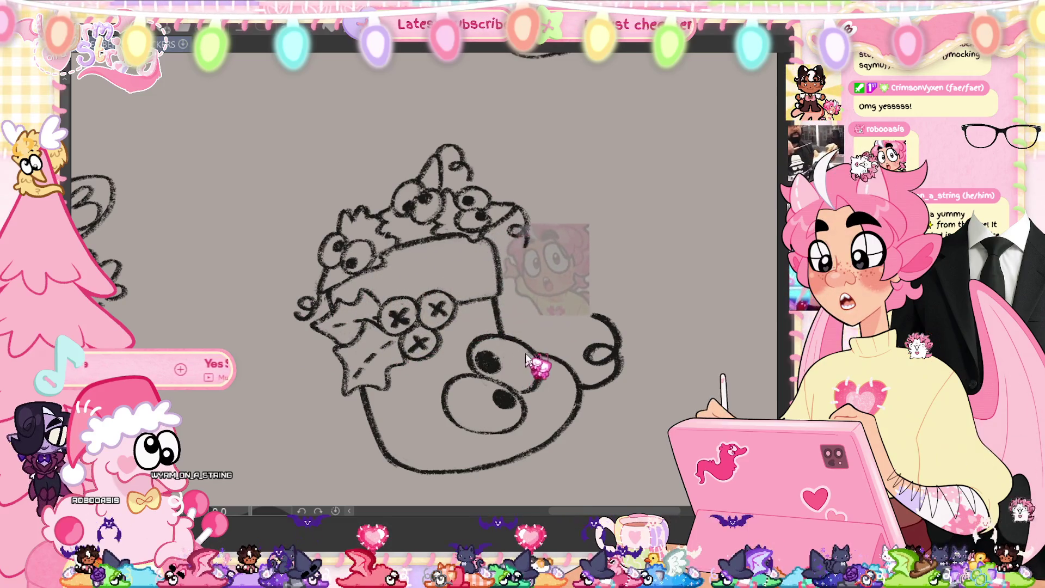
left_click_drag(550, 331, 671, 318)
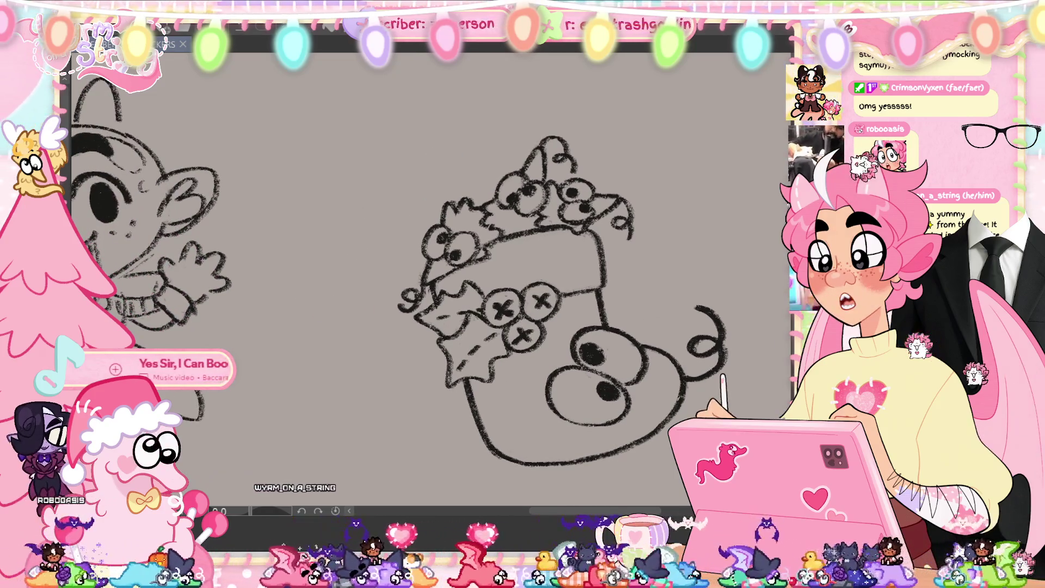
key("ctrl+0")
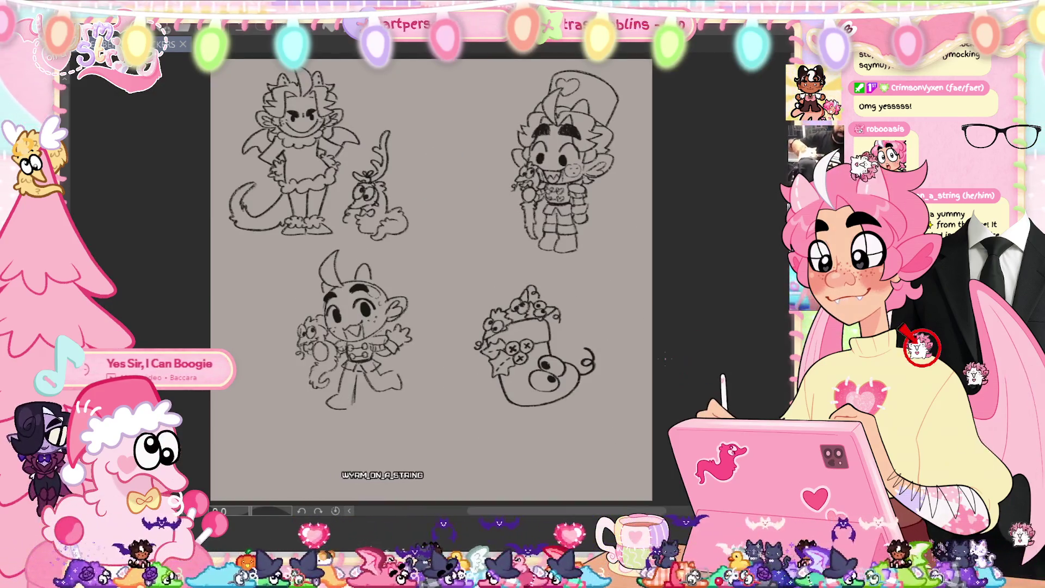
Move the googly-eyed stocking slightly up and to the left with a transform.
key("ctrl+t")
mouse_move(533, 348)
left_mouse_down()
mouse_move(493, 326)
mouse_move(500, 316)
left_mouse_up()
left_click(454, 409)
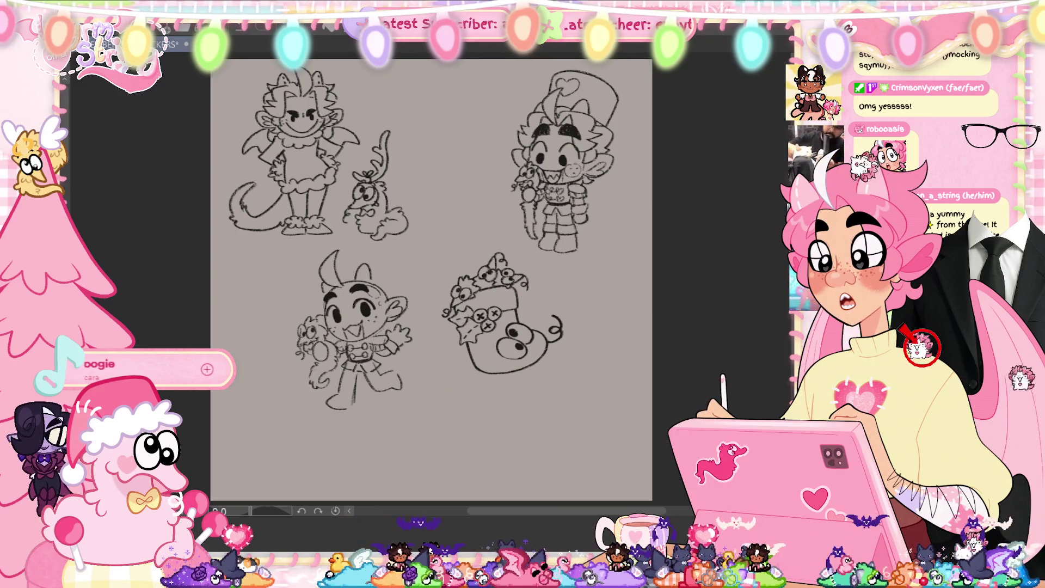
Save the file and bring the empty canvas below the character into view.
scroll(537, 442, "up", 3)
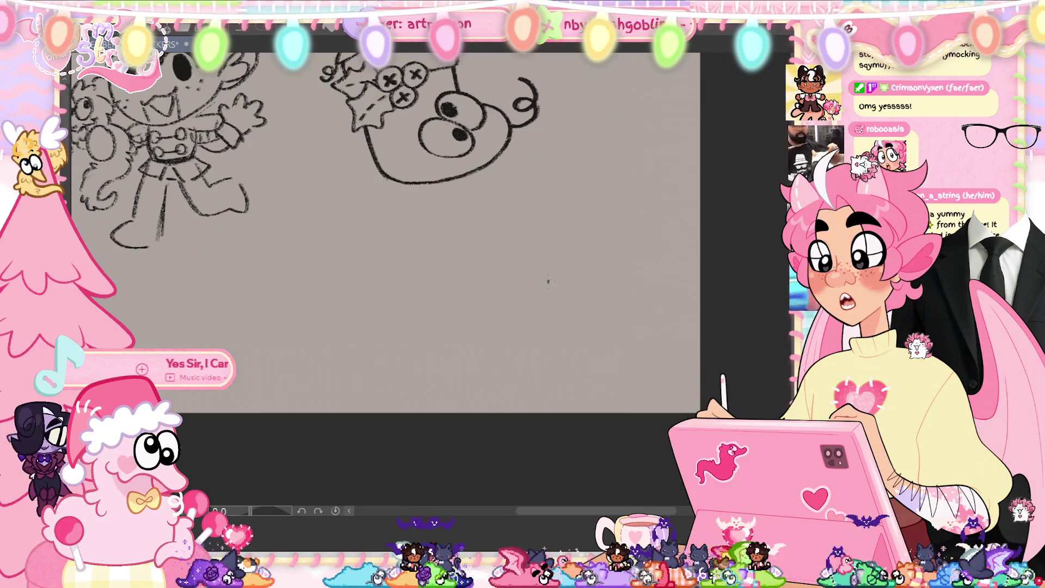
key("ctrl+s")
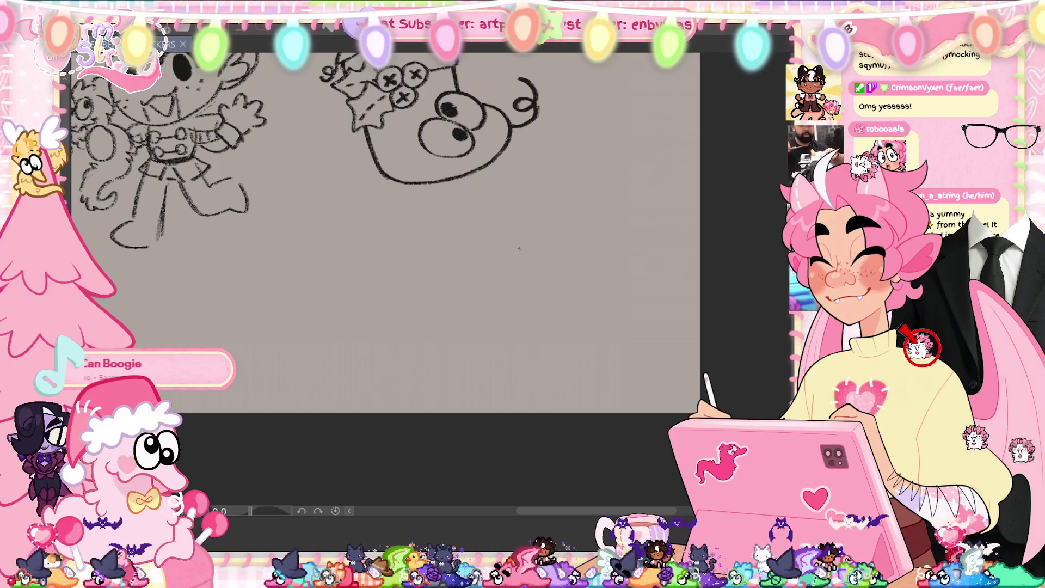
left_click_drag(616, 512, 542, 518)
scroll(351, 315, "up", 1)
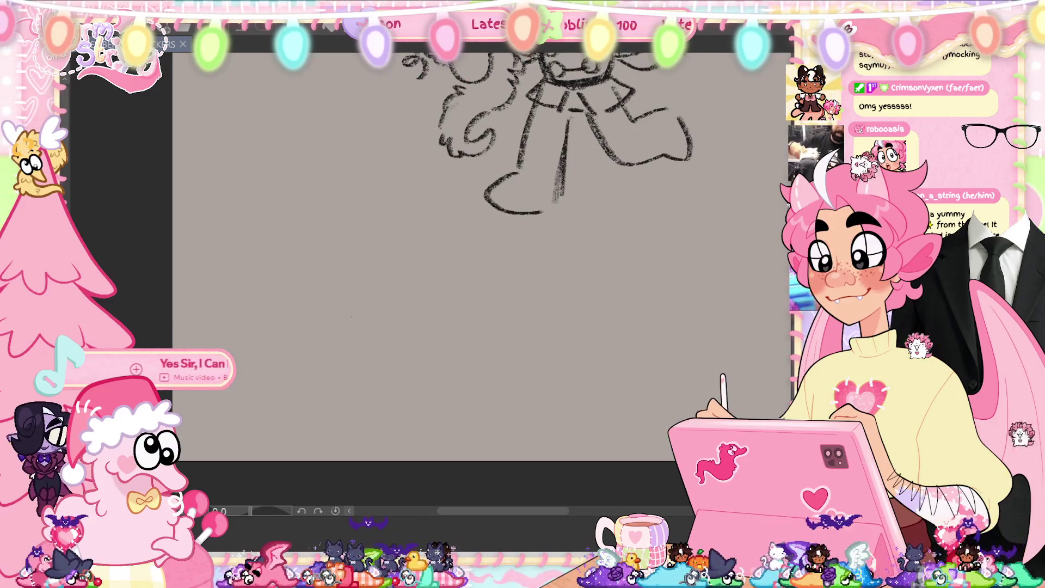
Sketch the box's left and right vertical edges and its top outline.
left_click_drag(288, 300, 306, 407)
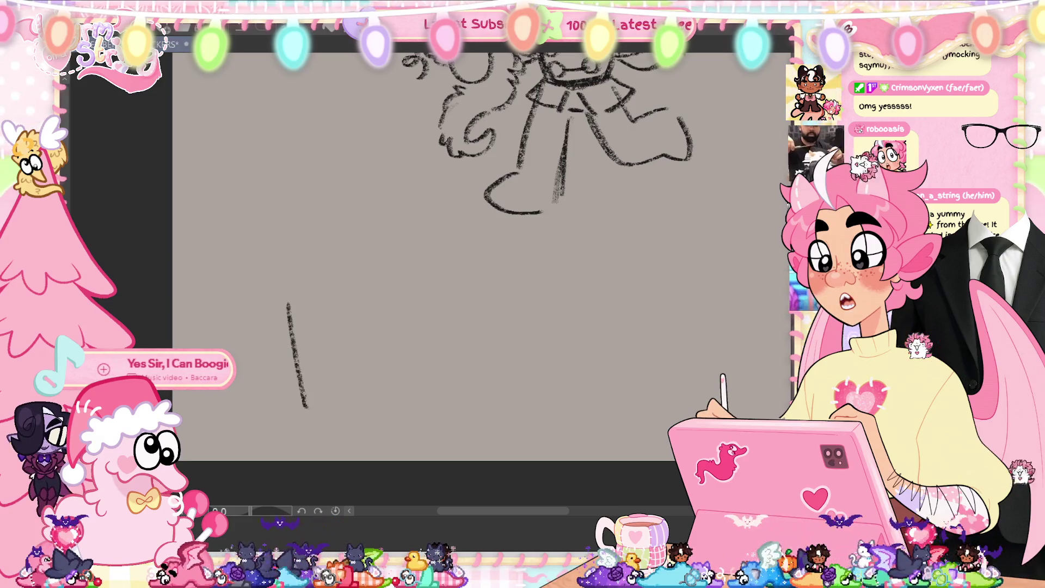
left_click_drag(288, 301, 393, 265)
mouse_move(302, 312)
left_mouse_down()
mouse_move(403, 349)
mouse_move(510, 305)
left_mouse_up()
mouse_move(403, 264)
left_mouse_down()
mouse_move(514, 294)
mouse_move(493, 409)
left_mouse_up()
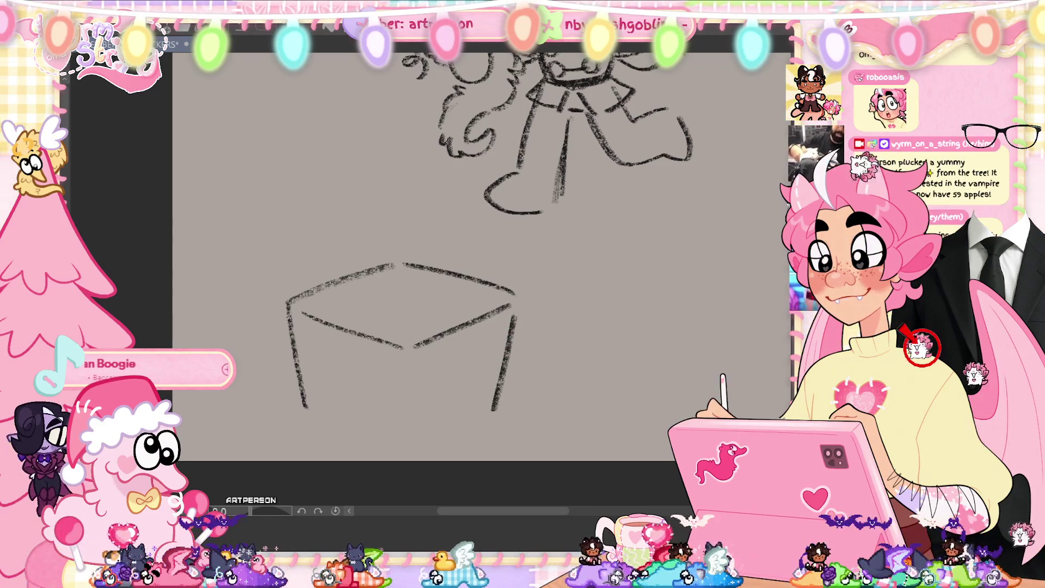
left_click_drag(287, 304, 306, 407)
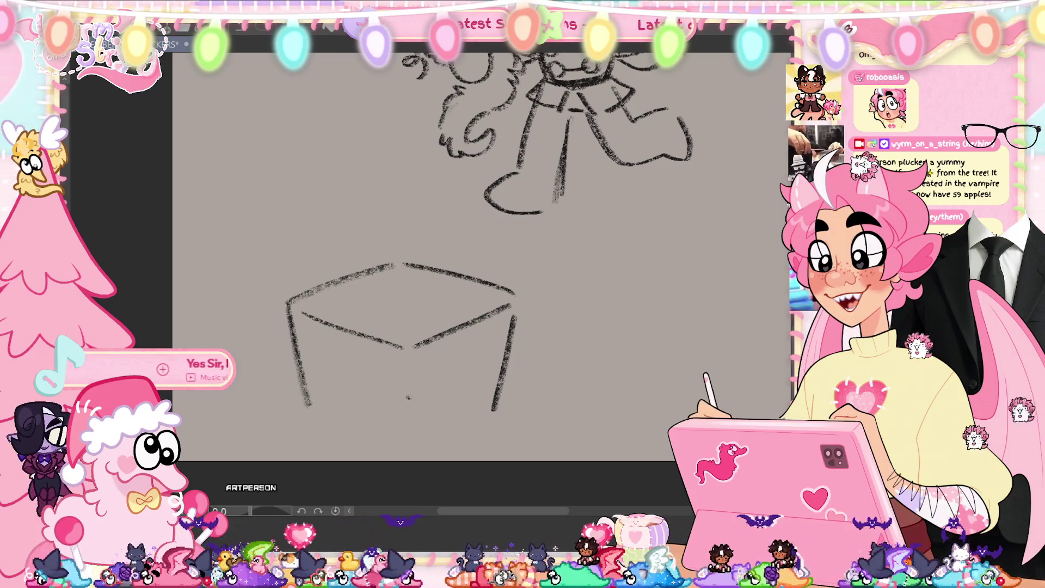
Redraw the box's bottom edge, clear stray corner marks, and save the file.
left_click_drag(309, 408, 414, 437)
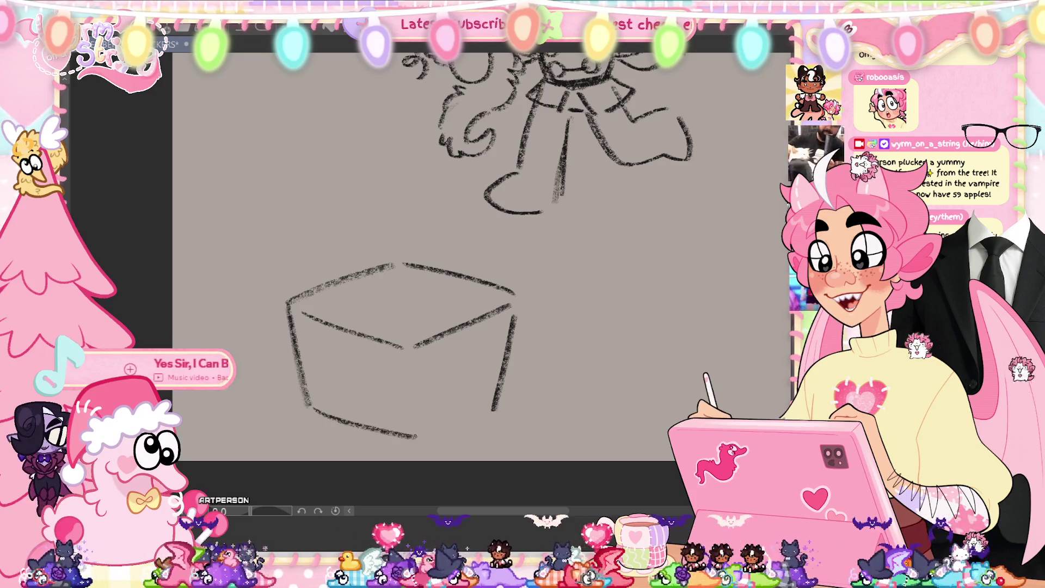
key("ctrl+z")
mouse_move(308, 405)
left_mouse_down()
mouse_move(460, 422)
mouse_move(496, 406)
left_mouse_up()
key("ctrl+z")
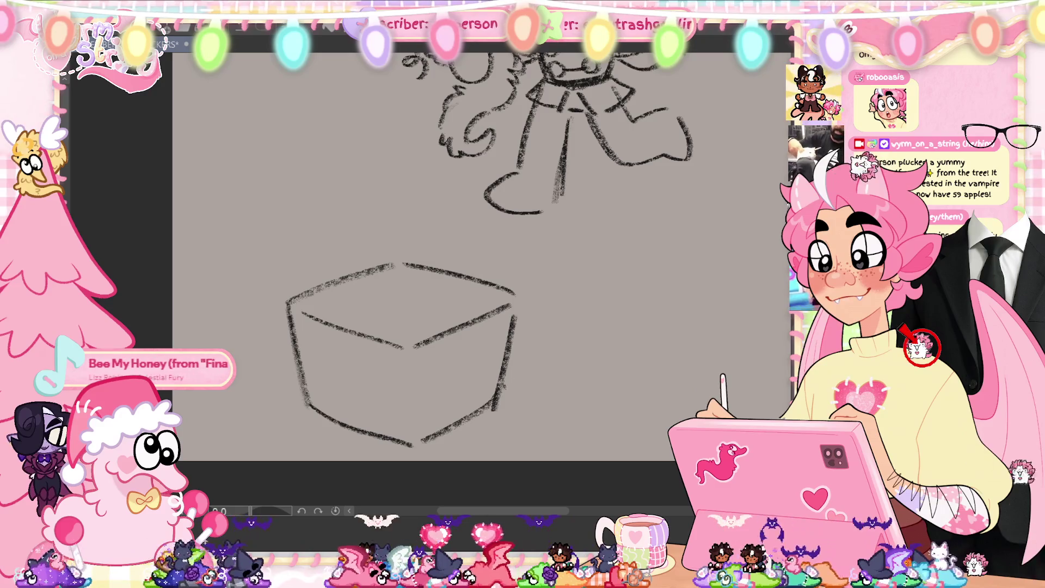
key("ctrl+z")
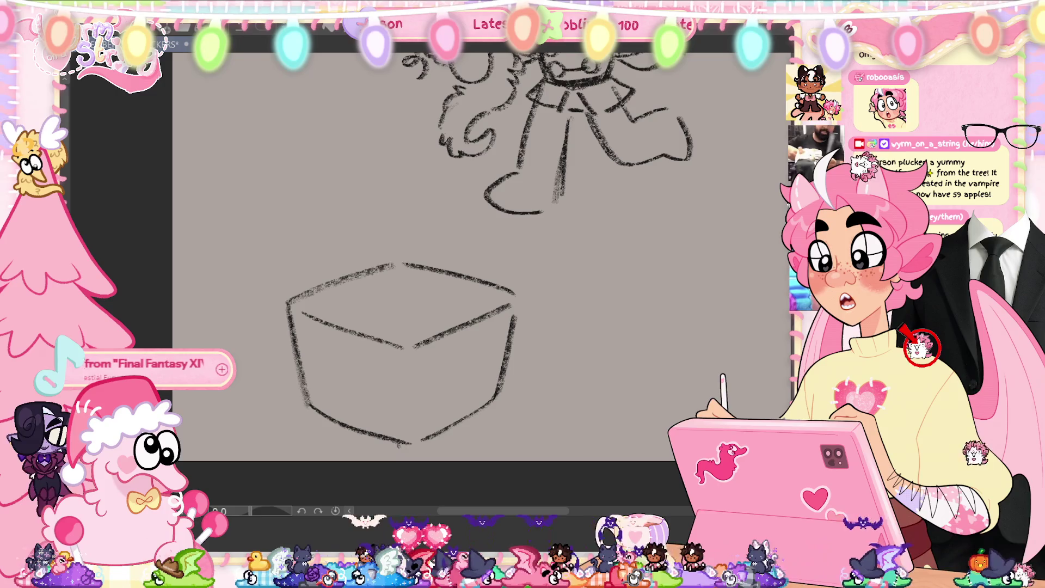
left_click_drag(396, 442, 411, 441)
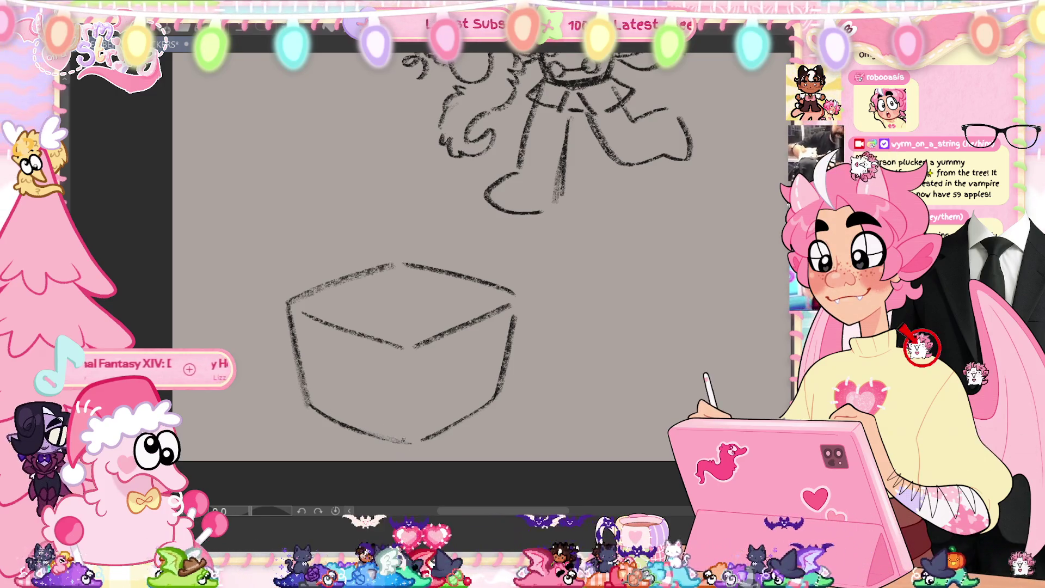
key("ctrl+s")
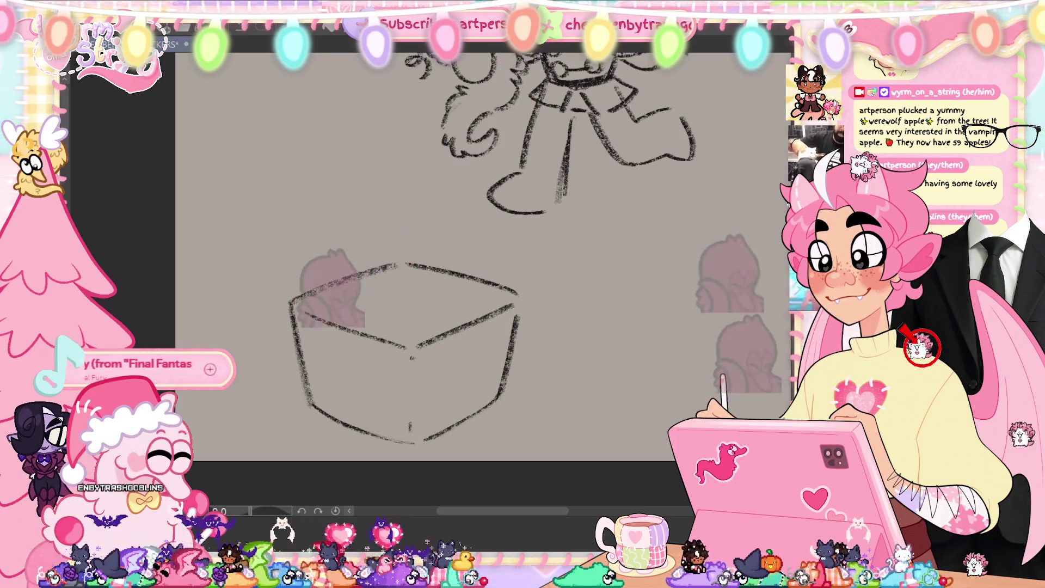
Add the box's front vertical edge and close the gap at its bottom corner.
left_click_drag(412, 348, 412, 432)
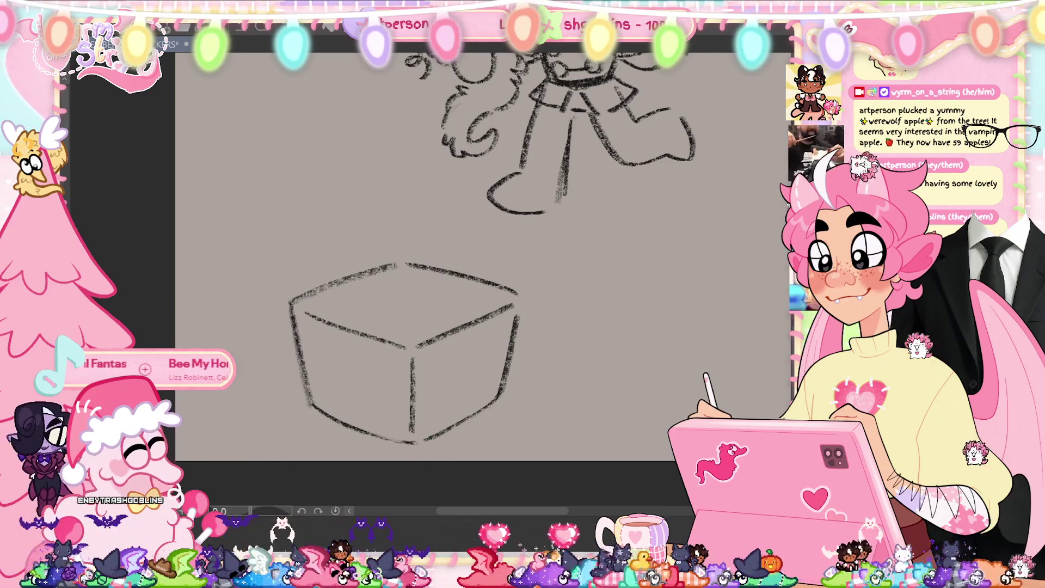
left_click_drag(404, 442, 439, 434)
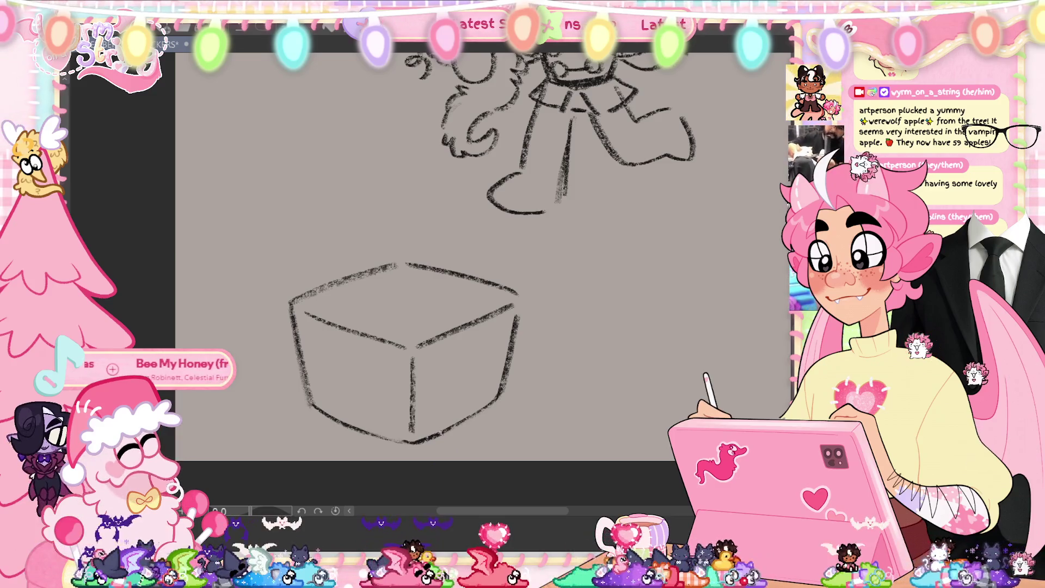
left_click_drag(357, 387, 261, 301)
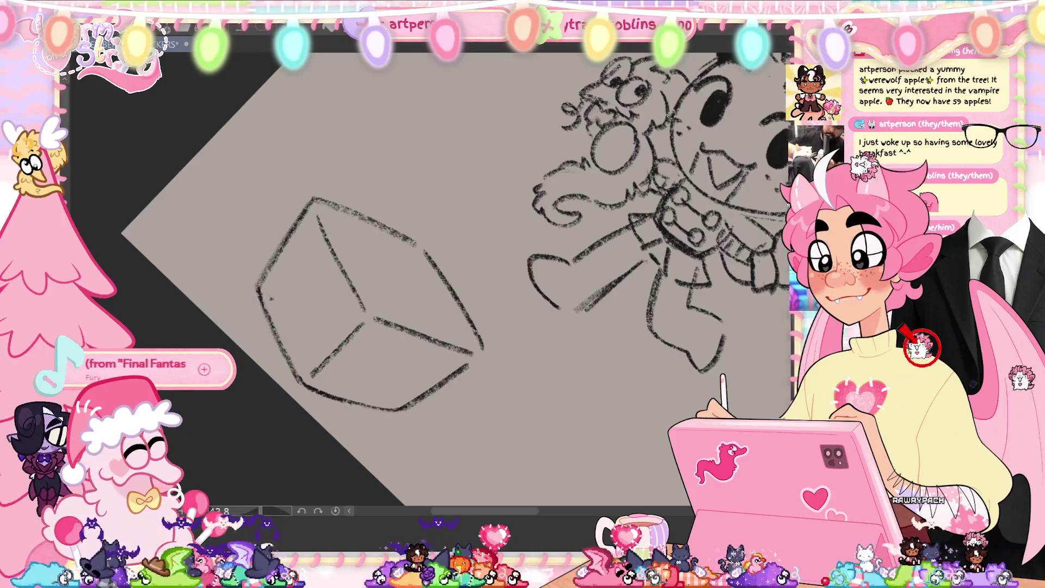
left_click(332, 511)
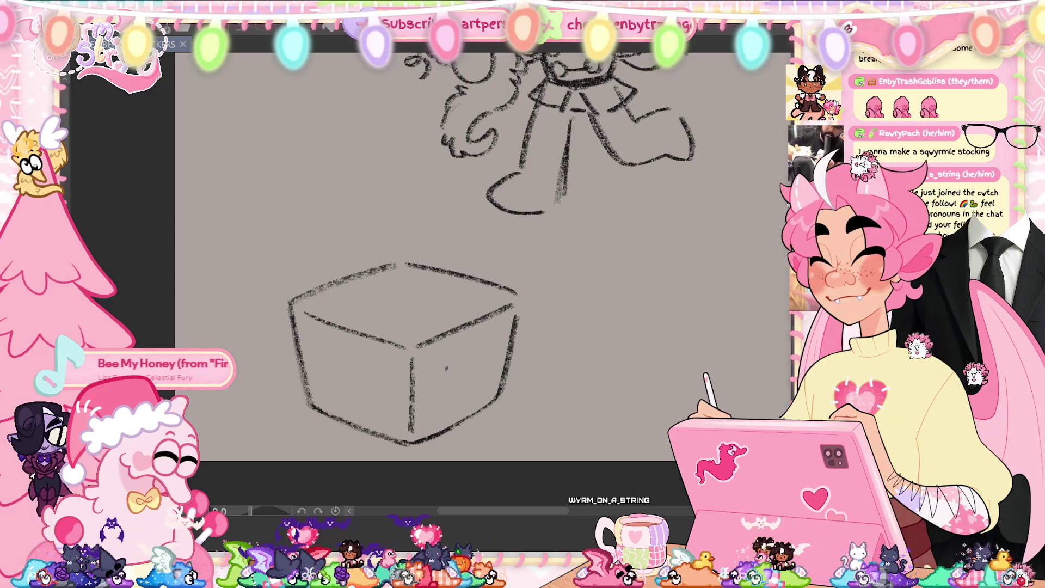
Undo the doubled inner strokes along the box's top-right edge.
key("ctrl+z")
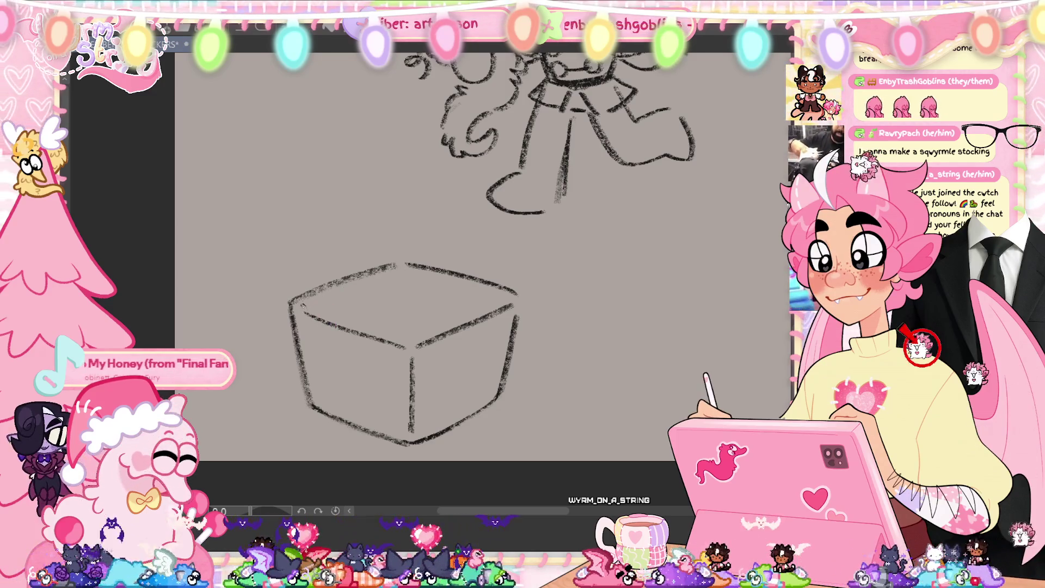
key("ctrl+z")
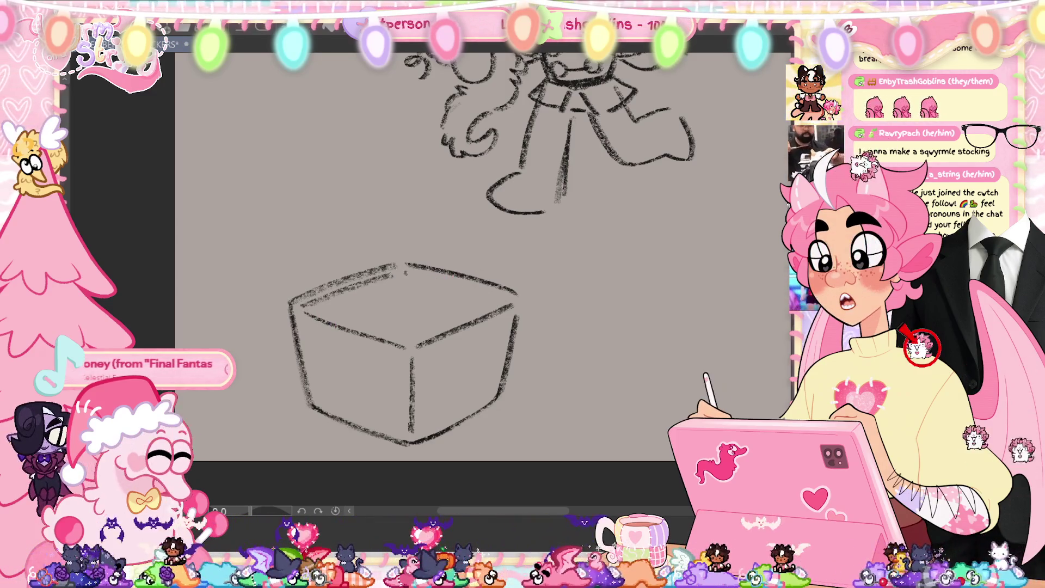
key("ctrl+z")
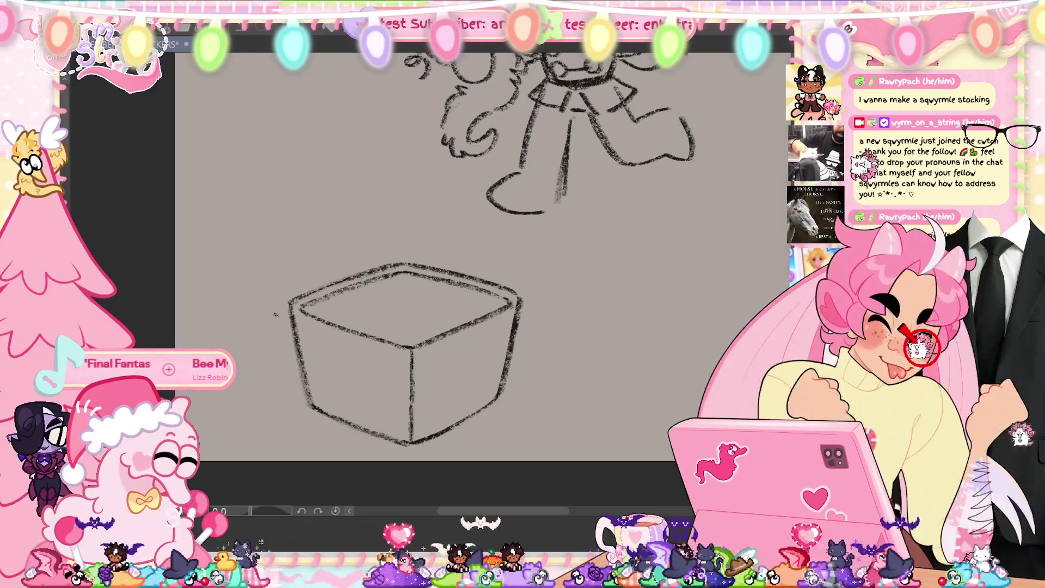
Sketch a first lid flap line running up and out from the box's top-left rim.
mouse_move(250, 322)
left_mouse_down()
mouse_move(271, 340)
mouse_move(384, 246)
mouse_move(362, 227)
mouse_move(380, 240)
left_mouse_up()
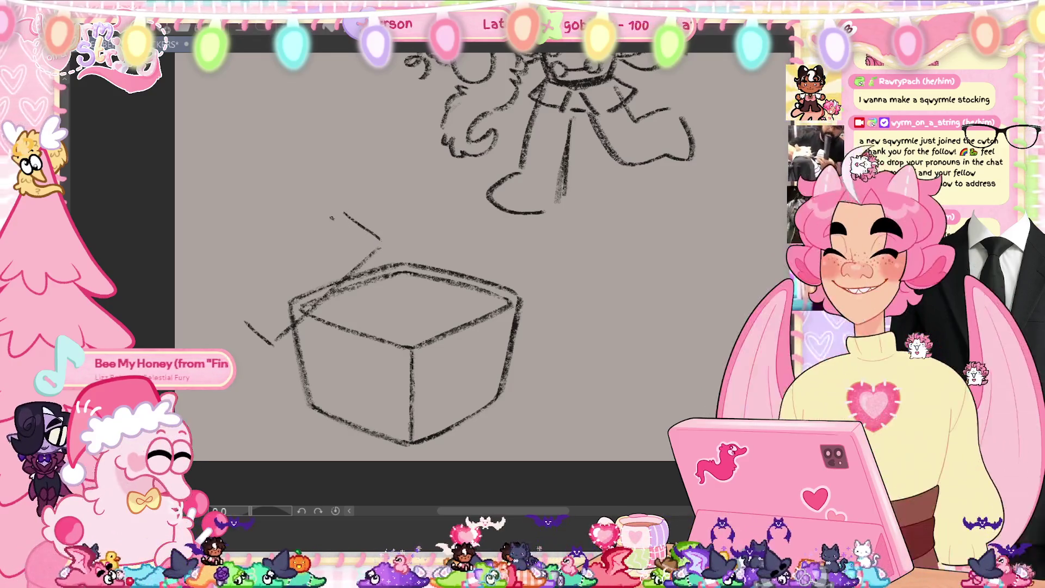
Try out several flap strokes left of and above the box, undoing each attempt.
left_click_drag(231, 331, 331, 216)
key("ctrl+z")
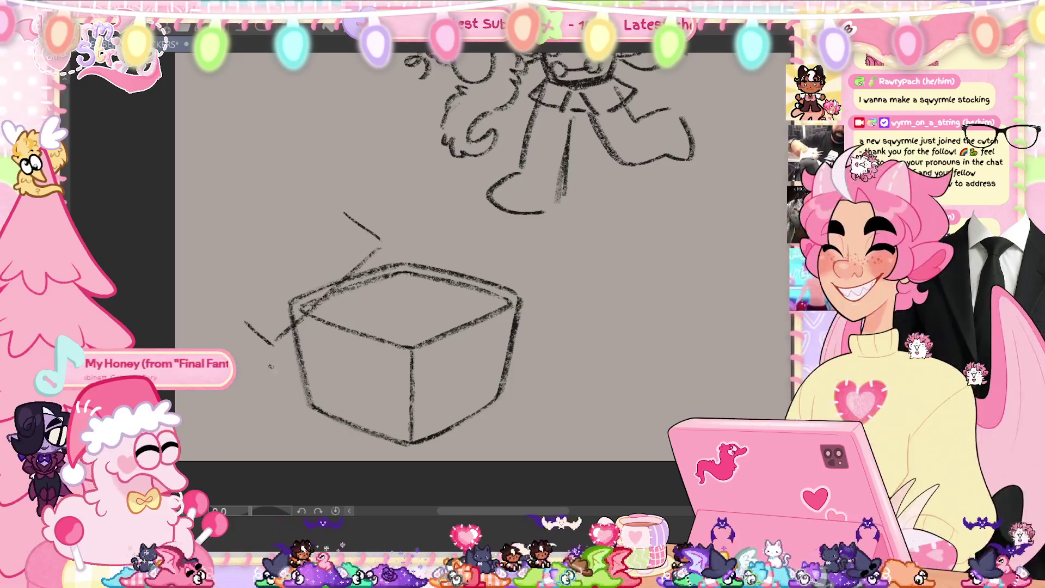
left_click(269, 352)
mouse_move(269, 352)
left_mouse_down()
mouse_move(255, 402)
mouse_move(288, 375)
left_mouse_up()
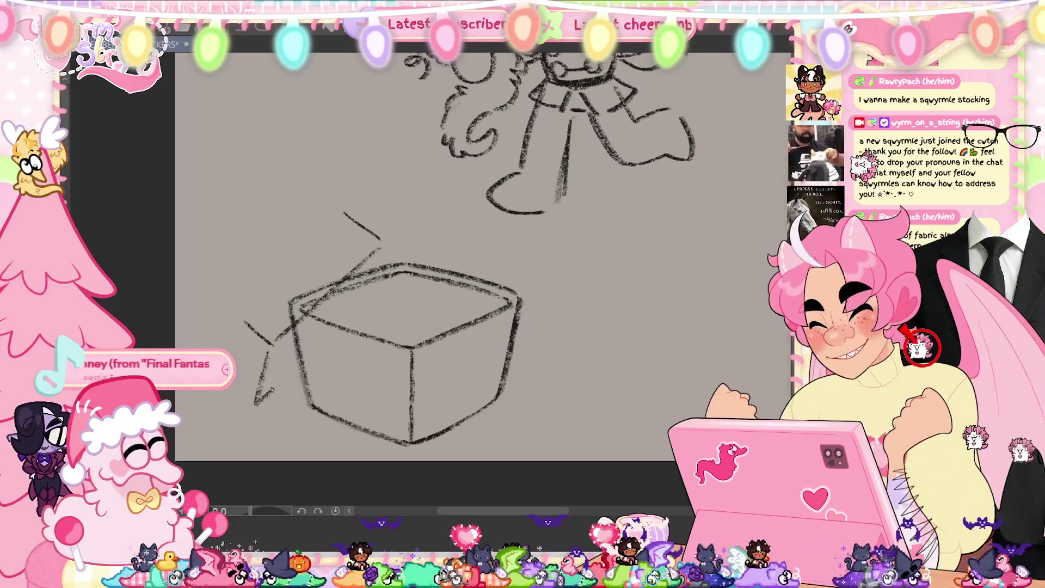
key("ctrl+z")
key("ctrl+z")
left_click_drag(296, 386, 262, 405)
key("ctrl+z")
key("ctrl+z")
key("ctrl+z")
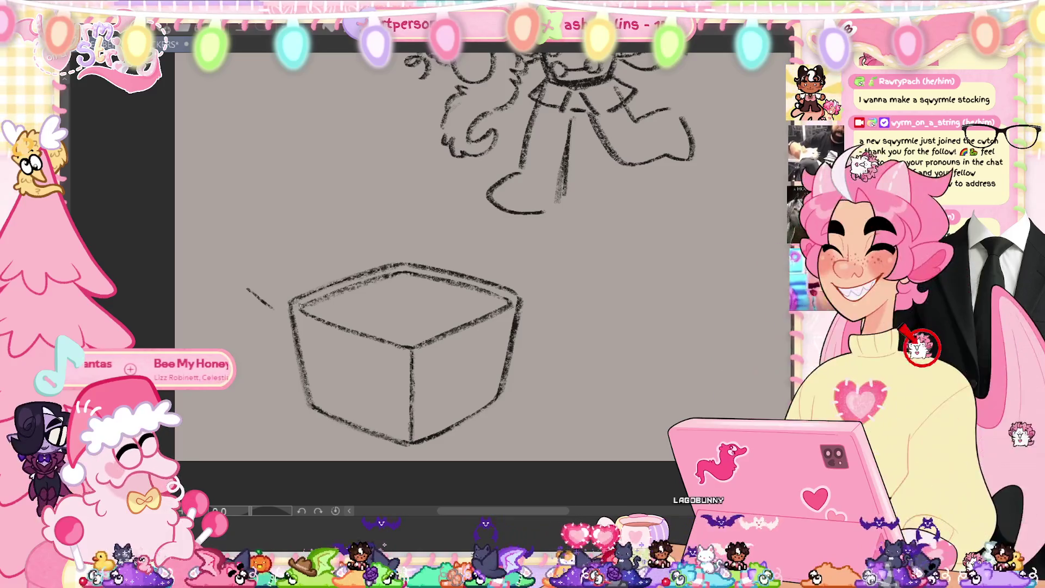
left_click_drag(277, 310, 246, 294)
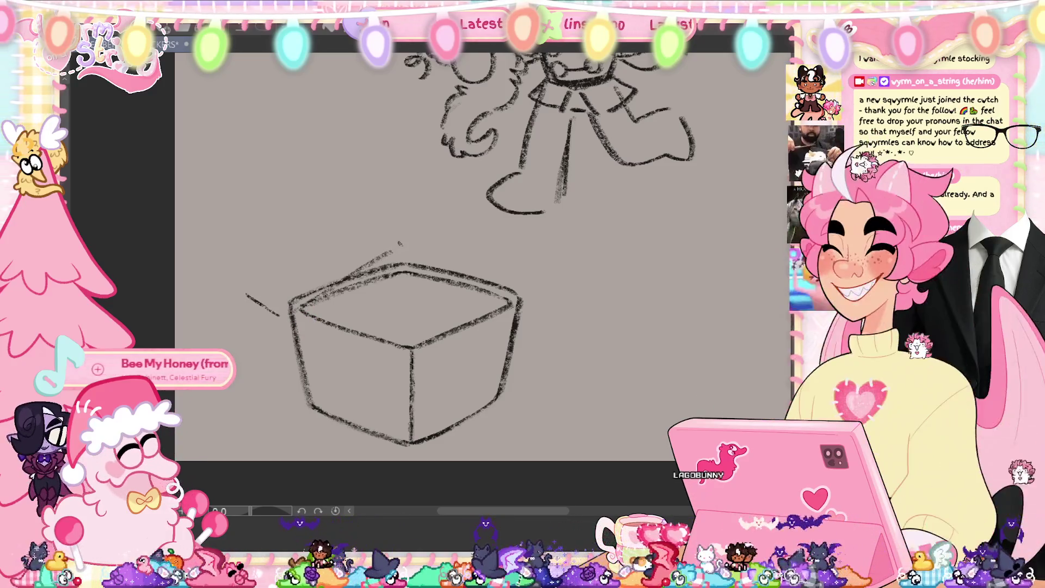
left_click_drag(353, 224, 392, 252)
mouse_move(249, 284)
left_mouse_down()
mouse_move(342, 221)
mouse_move(246, 293)
left_mouse_up()
key("ctrl+z")
key("ctrl+z")
key("ctrl+z")
key("ctrl+z")
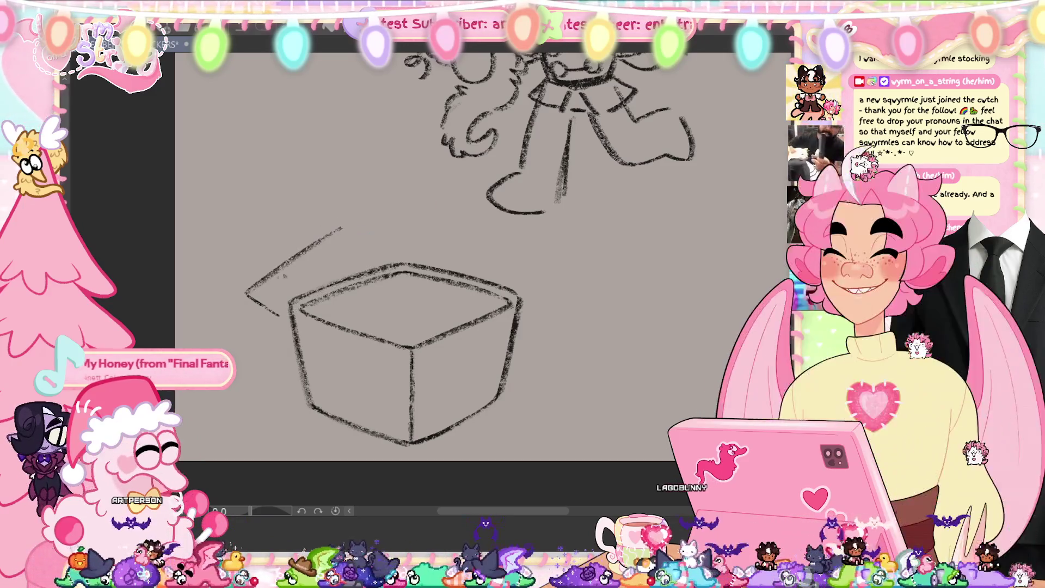
mouse_move(283, 325)
left_mouse_down()
mouse_move(386, 249)
mouse_move(284, 322)
left_mouse_up()
key("ctrl+z")
Redraw the flap's upper edge above the box and erase part of its top-left stroke.
left_click_drag(350, 233, 393, 254)
left_click_drag(255, 284, 353, 233)
mouse_move(299, 262)
left_mouse_down()
mouse_move(248, 294)
mouse_move(249, 389)
left_mouse_up()
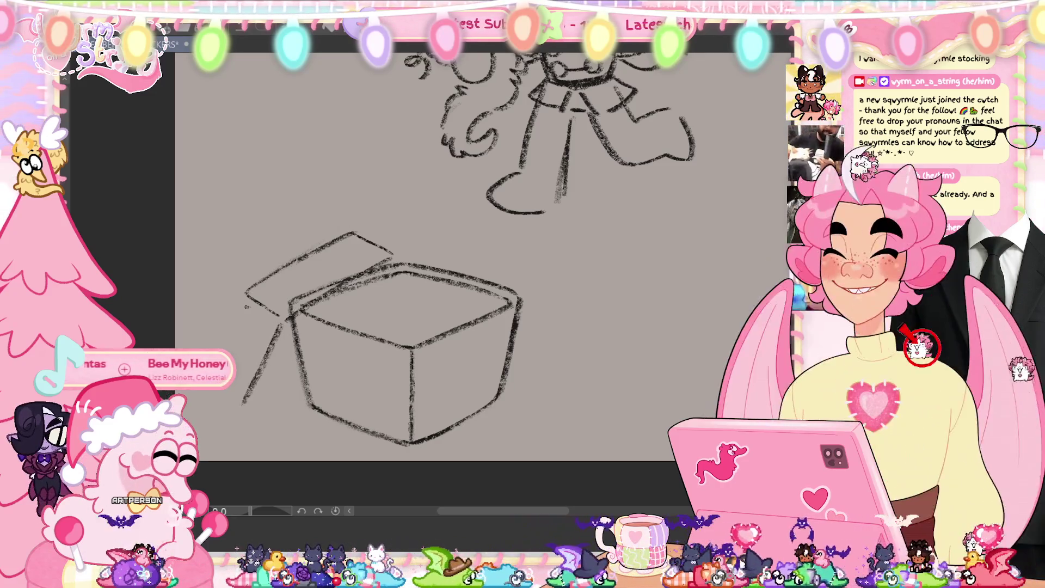
Draw the flap's side edge down-left and its lower edge back to the box.
left_click_drag(246, 301, 229, 353)
key("ctrl+z")
left_click_drag(245, 296, 220, 348)
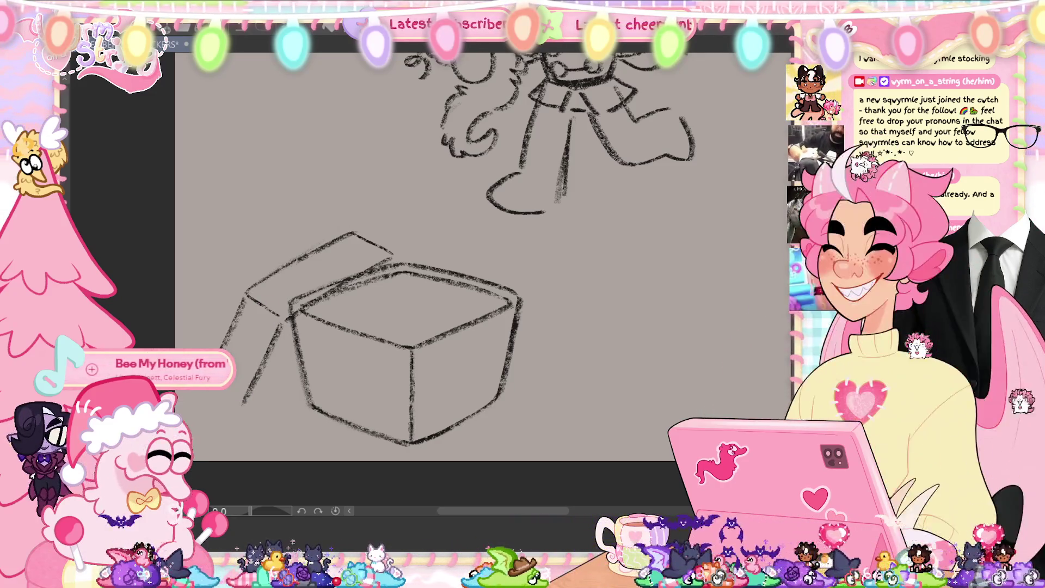
key("ctrl+z")
left_click_drag(244, 298, 223, 348)
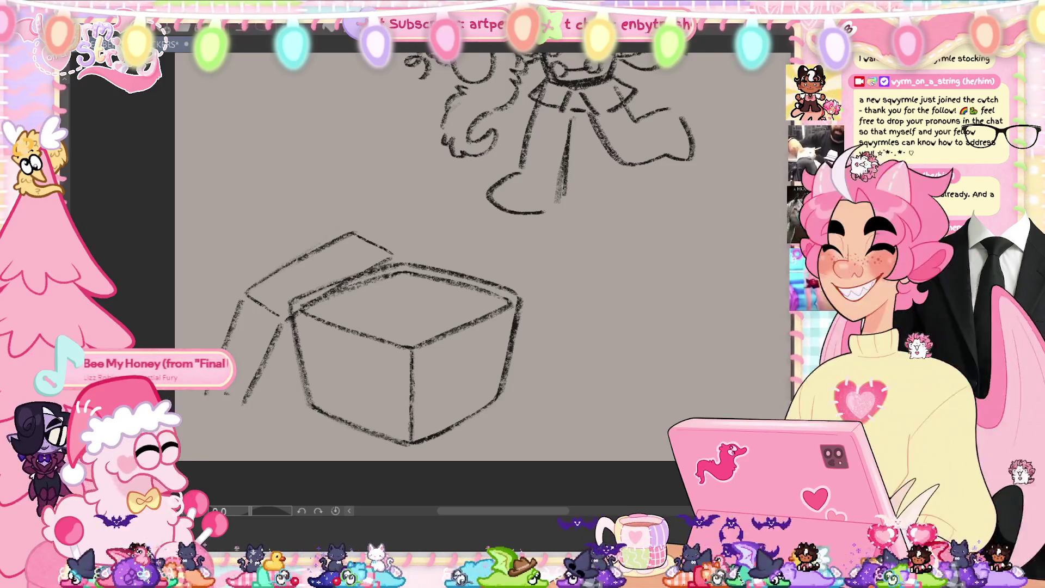
key("ctrl+z")
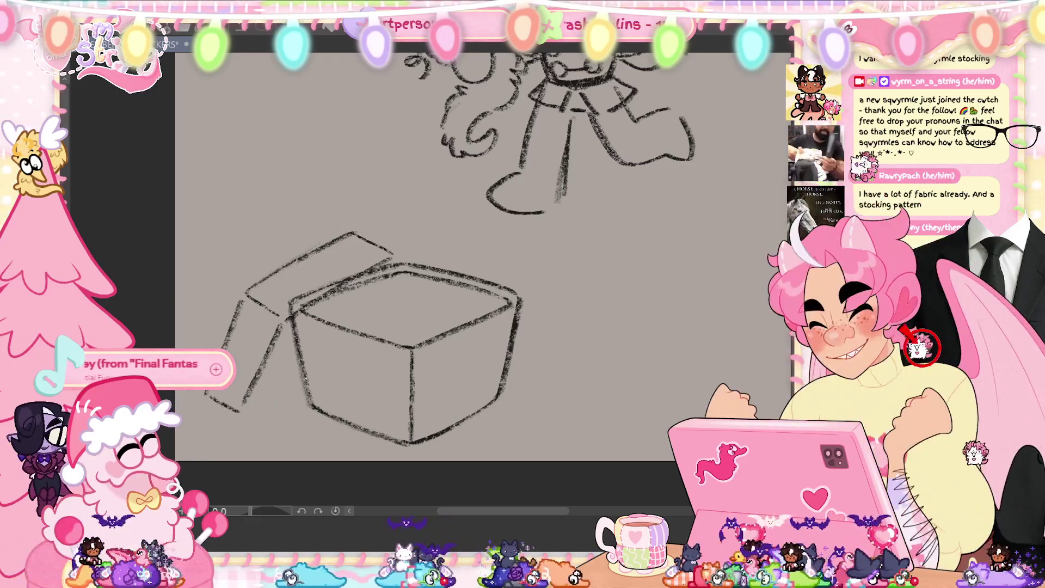
left_click_drag(301, 365, 244, 404)
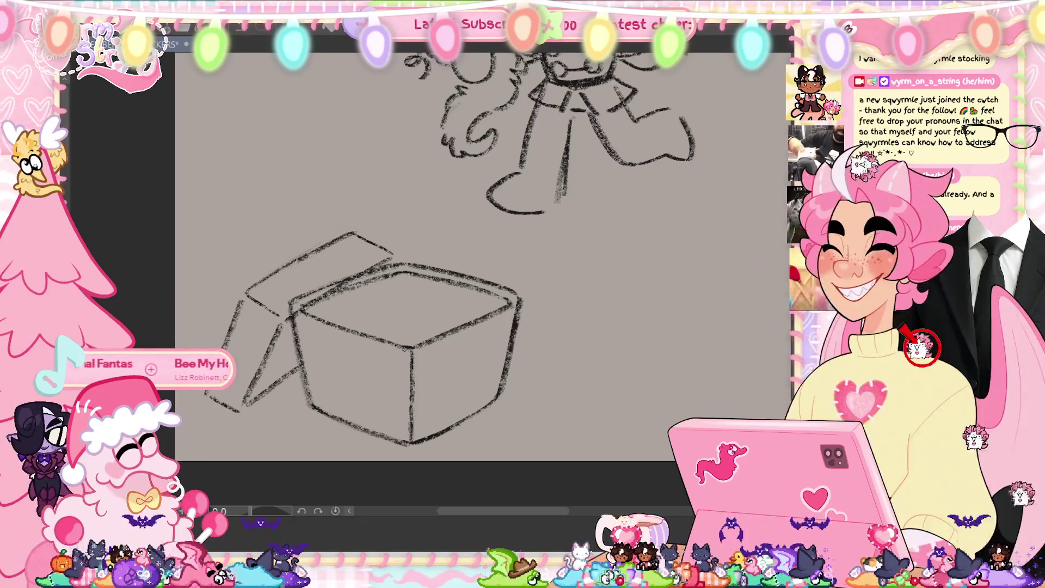
key("m")
left_click_drag(469, 259, 478, 266)
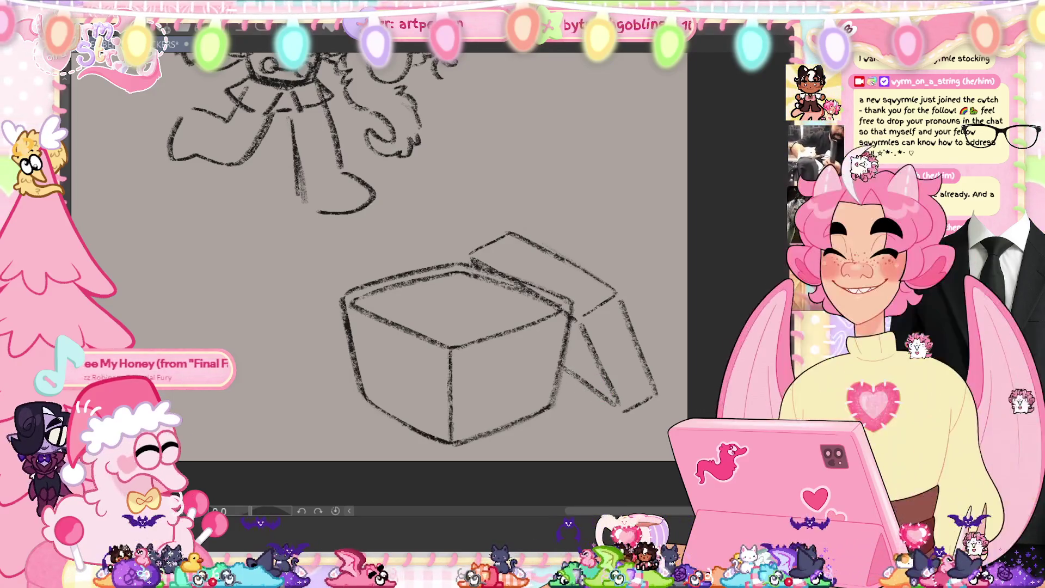
Lighten the flap's dark lower edge, then redraw it as a darker lower-left stroke.
left_click_drag(569, 370, 610, 400)
left_click_drag(414, 326, 359, 207)
left_click_drag(340, 408, 306, 458)
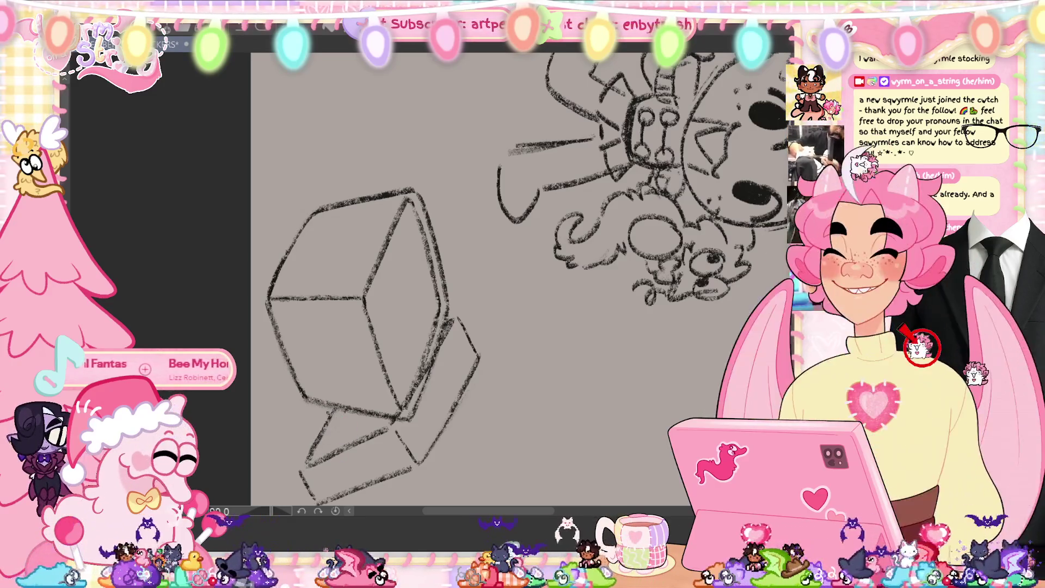
left_click_drag(331, 410, 303, 462)
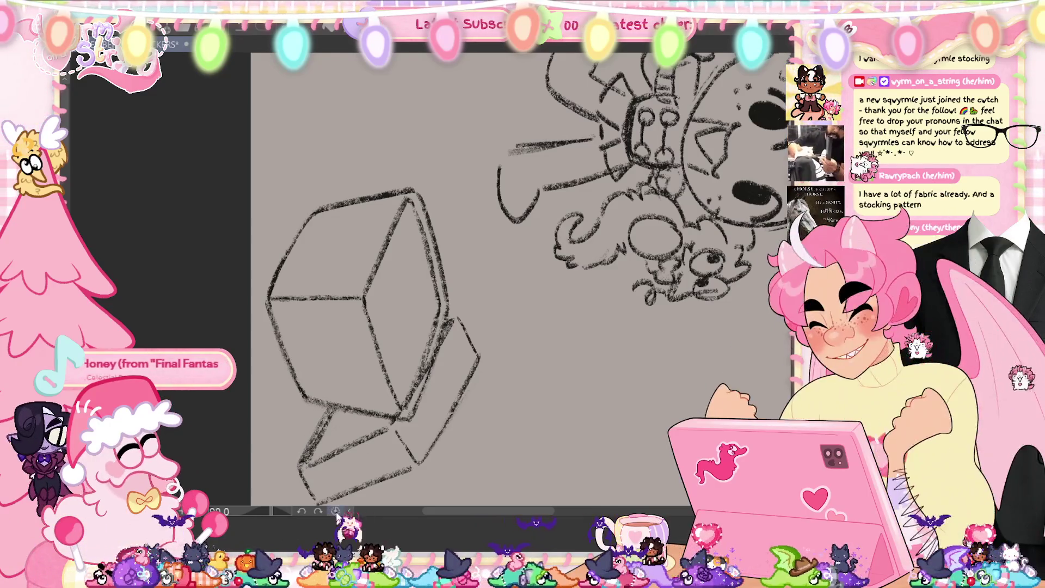
Erase part of the lid's top edge and re-stroke the flap's inner, outer and upper-left edges.
key("ctrl+0")
left_click_drag(512, 275, 575, 302)
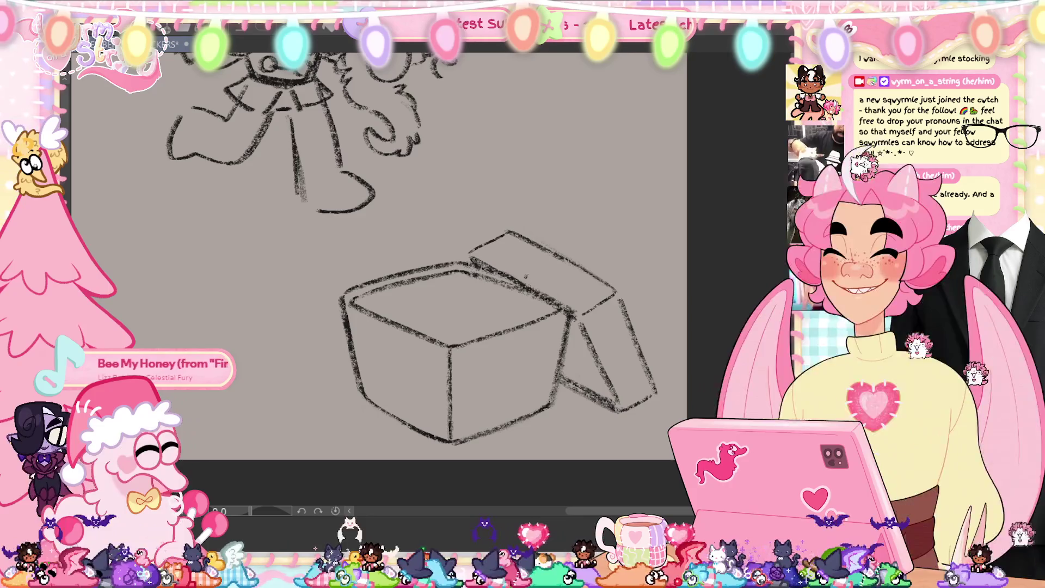
left_click_drag(574, 315, 595, 351)
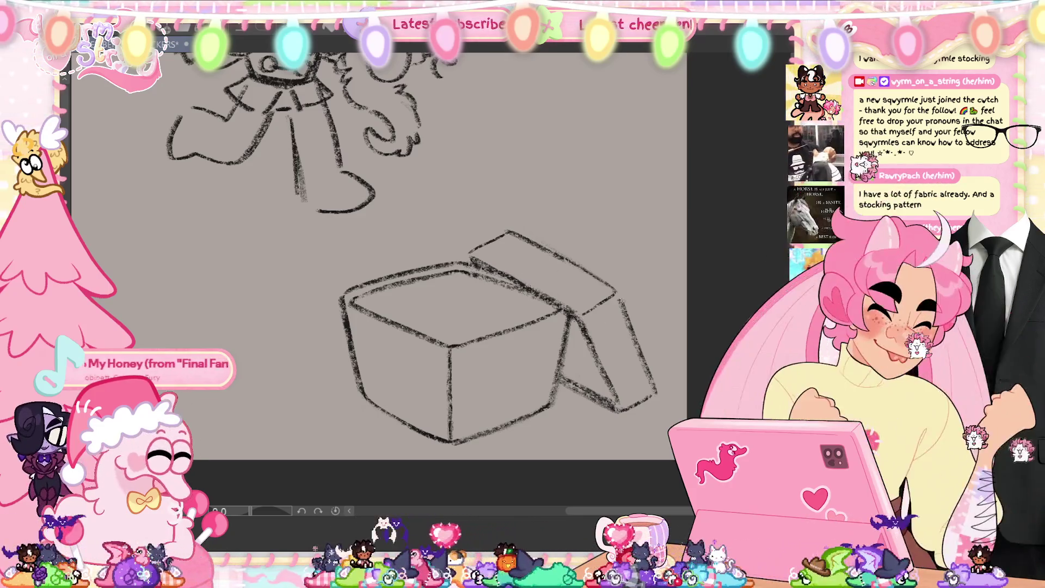
mouse_move(615, 296)
left_mouse_down()
mouse_move(652, 391)
mouse_move(637, 407)
left_mouse_up()
mouse_move(471, 262)
left_mouse_down()
mouse_move(468, 252)
mouse_move(501, 236)
left_mouse_up()
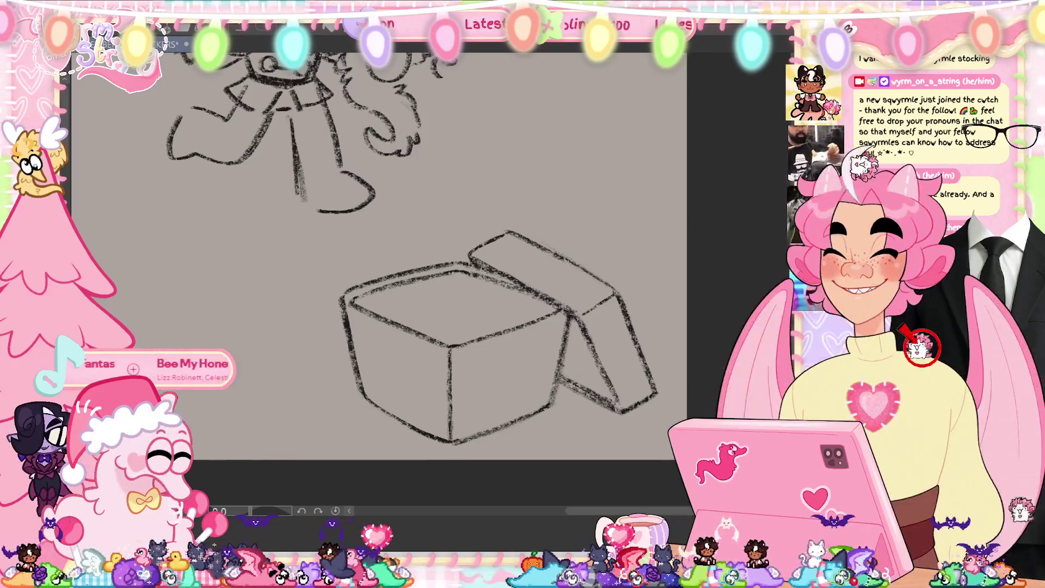
key("h")
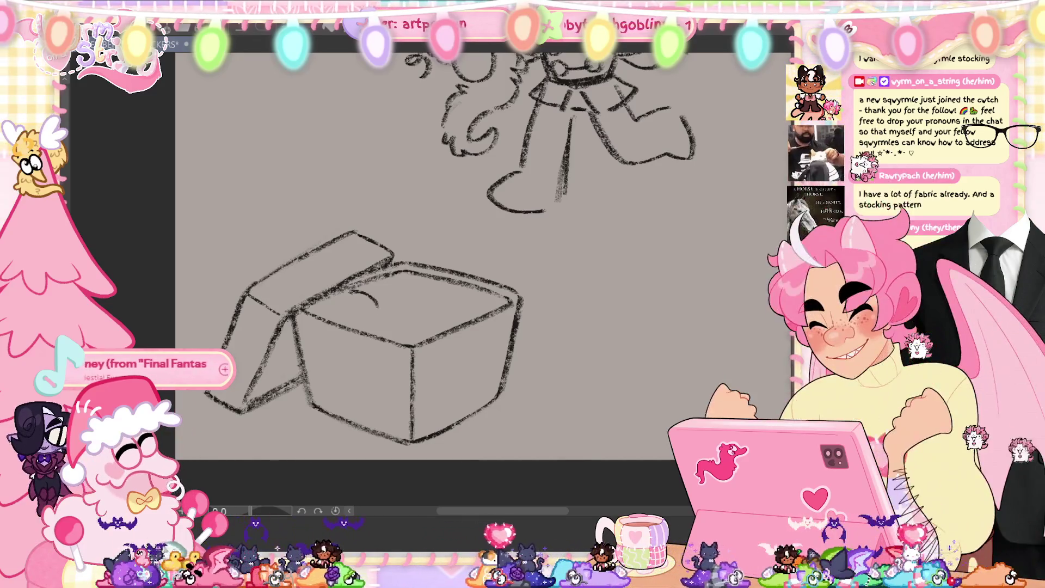
Sketch rounded looping contents in the box, with a heart-like curve dipping over its front edge.
left_click_drag(381, 309, 341, 293)
mouse_move(294, 328)
left_mouse_down()
mouse_move(356, 338)
mouse_move(403, 381)
mouse_move(394, 313)
mouse_move(474, 288)
mouse_move(461, 315)
mouse_move(512, 297)
left_mouse_up()
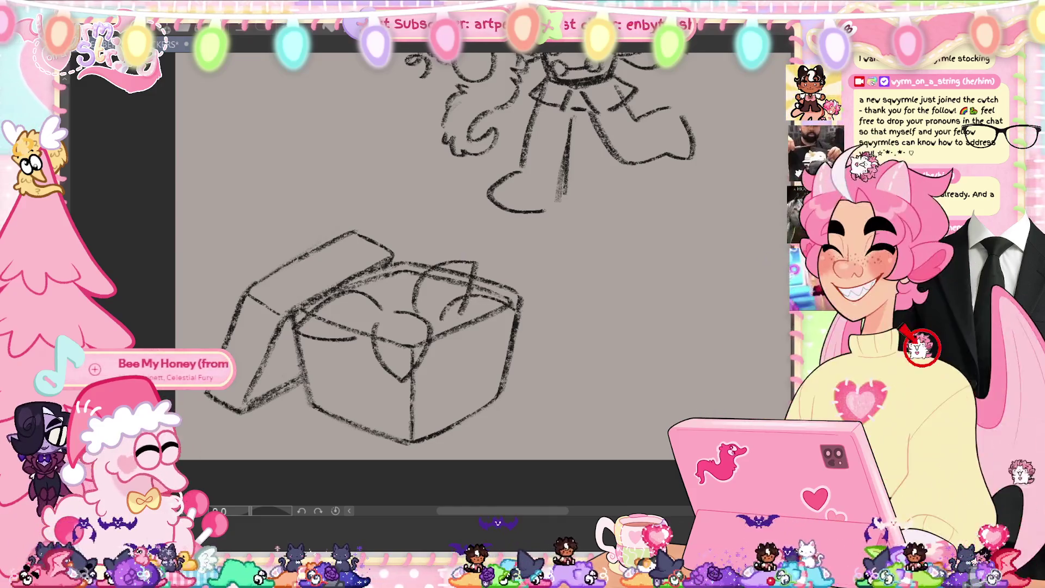
left_click_drag(465, 338, 519, 311)
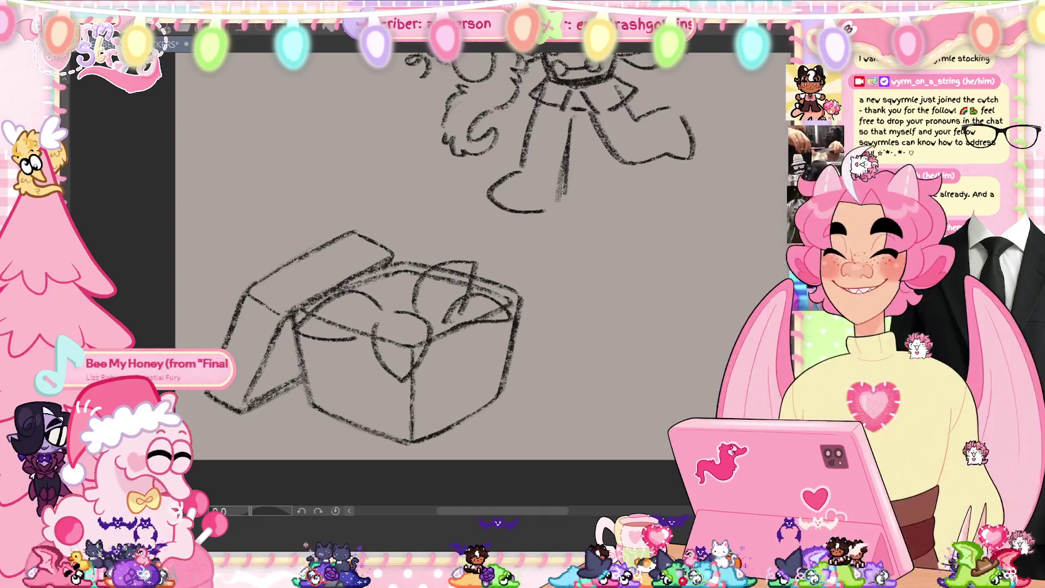